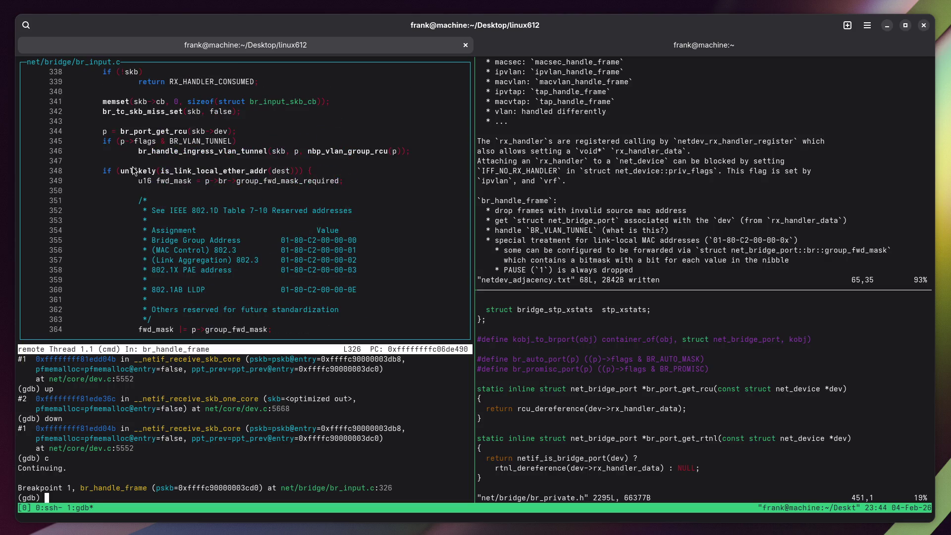
Start a note that frames not dropped or forwarded pass on to `br_handle_local_finish`.
scroll(133, 171, "down", 18)
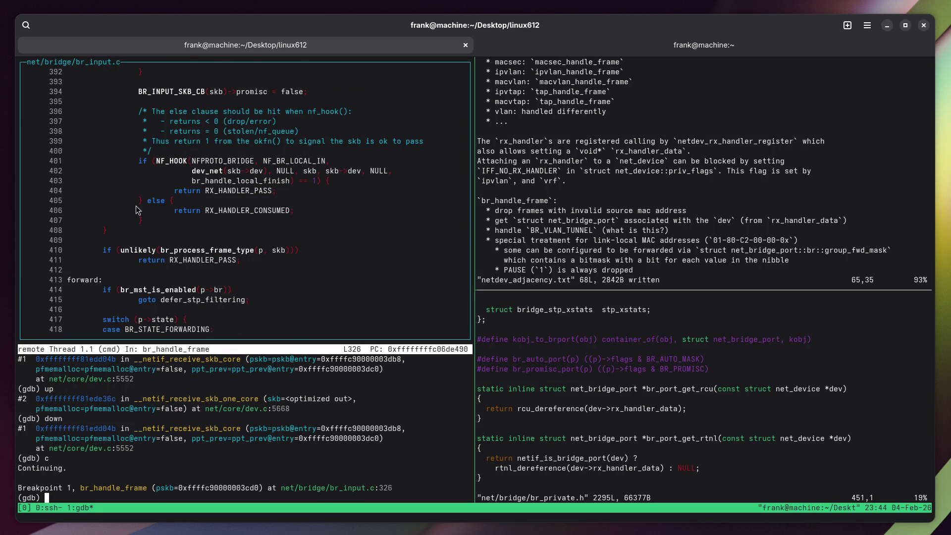
scroll(136, 207, "up", 4)
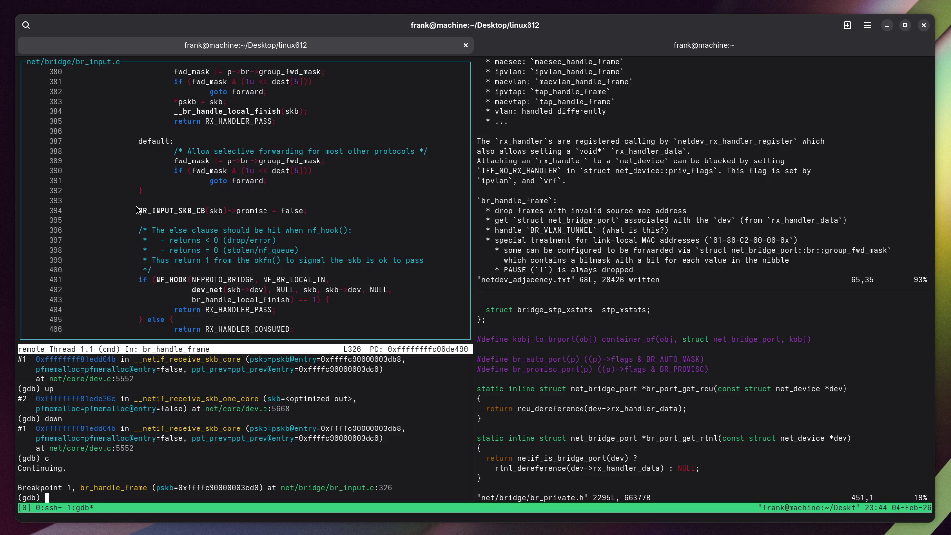
scroll(136, 207, "down", 4)
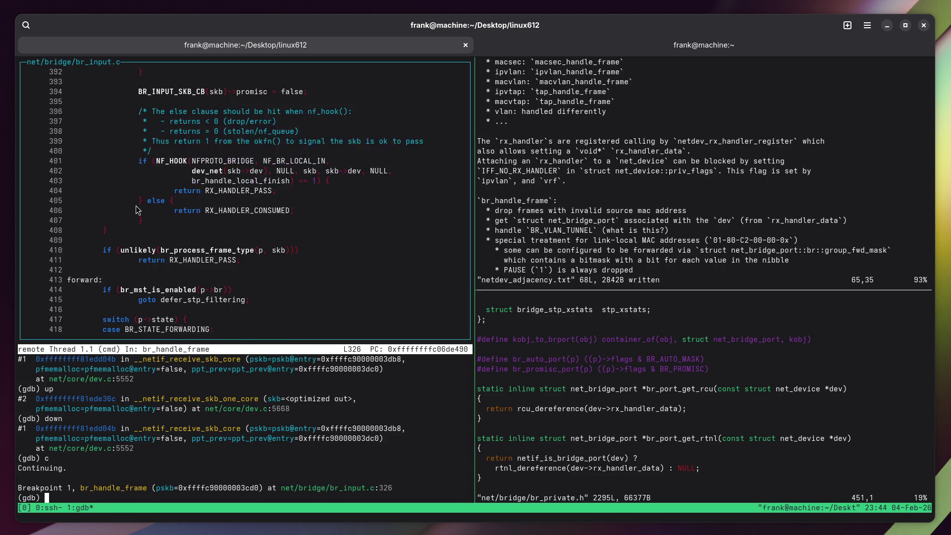
key("ctrl+b")
key("Right")
type("o    * if no")
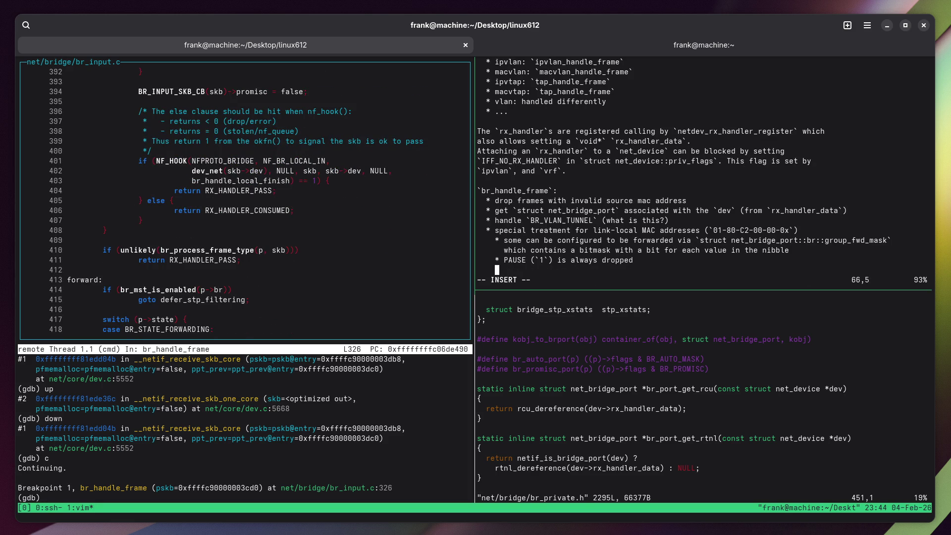
type("t dropped or forwa")
type("rded, t")
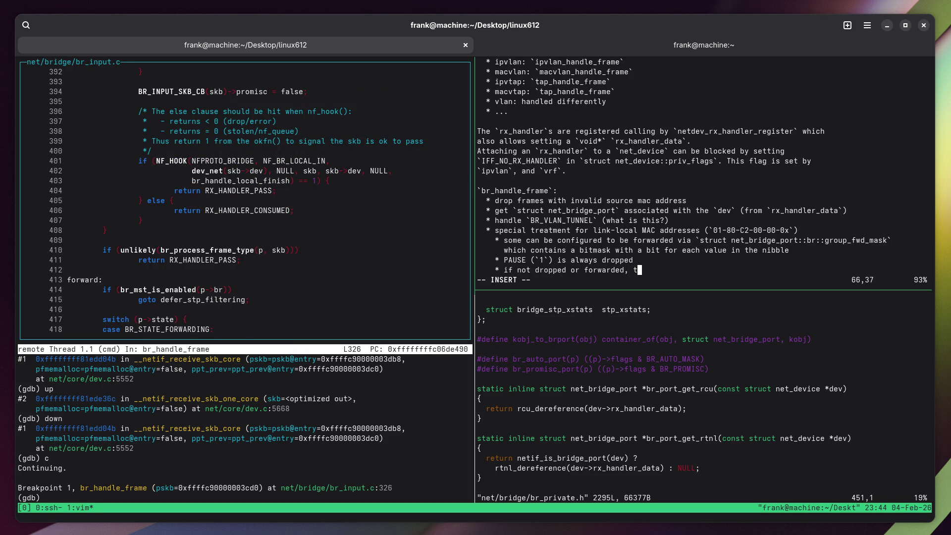
type("hey are passed o")
type("n to `br_handl")
type("e_lo")
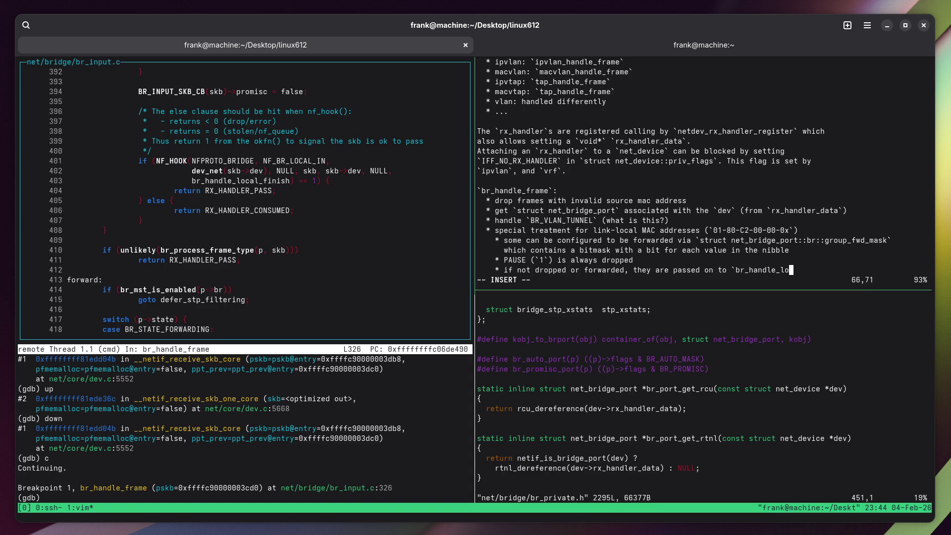
type("cal_finish` through")
type(" the")
key("Return")
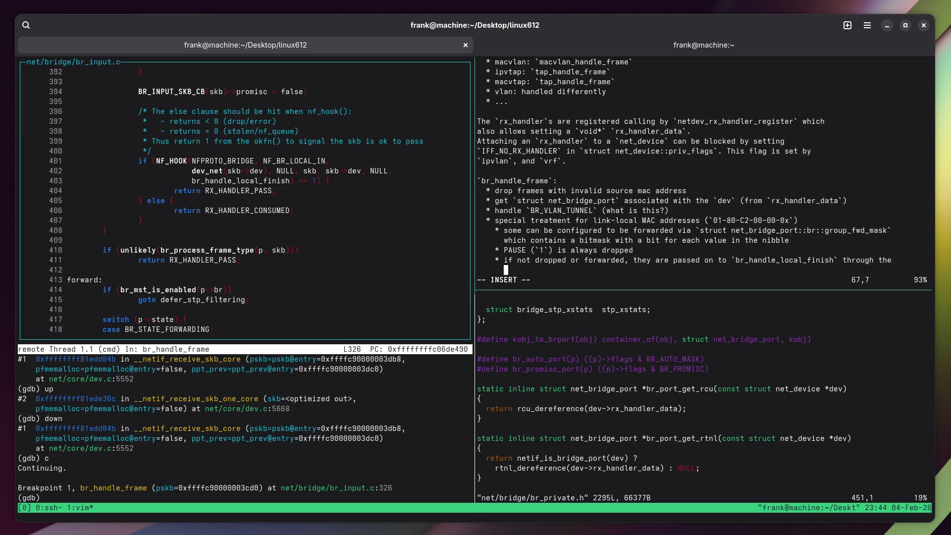
type("`NF_BR_LOC")
type("AL_IN")
Complete the note with the `(NFPROTO_BRIGE, NF_BR_LOCAL_IN)` hook.
key("Left")
key("Left")
key("Left")
type("(NFPROTO_BRIGE,")
key("Escape")
key("shift+a")
type(")")
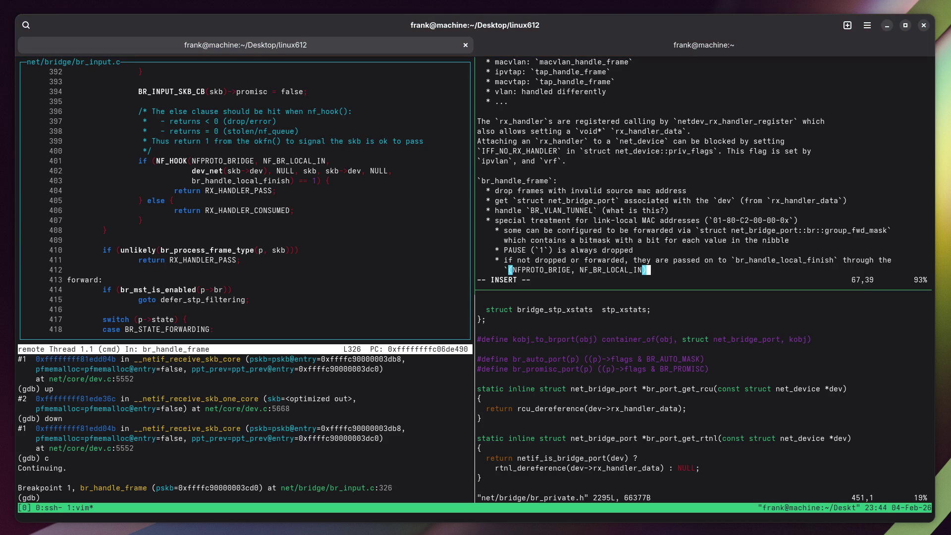
type("`")
type(" hook")
key("Escape")
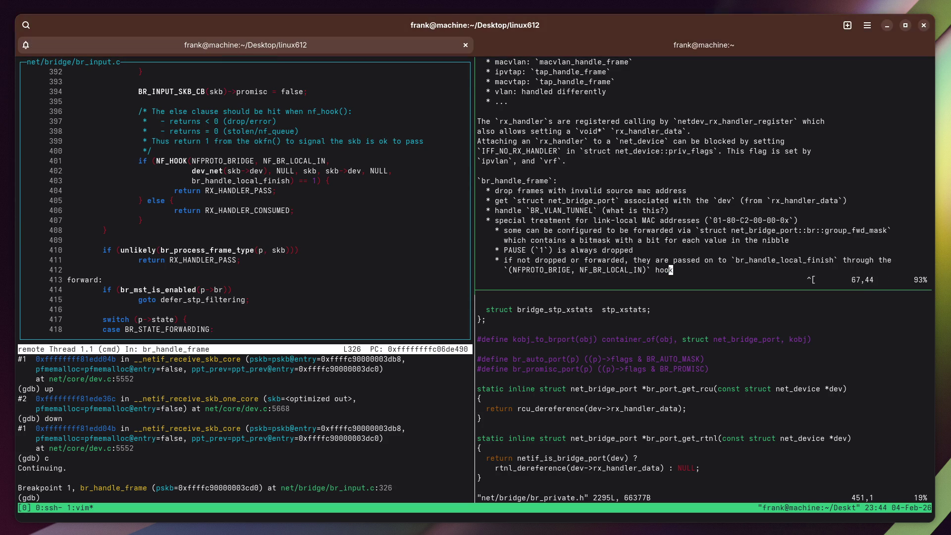
Add a blank line after the note, save netdev_adjacency.txt, and return to gdb.
key("o")
key("Return")
key("Escape")
type(":w")
key("Return")
key("ctrl+b")
key("Left")
scroll(207, 172, "down", 2)
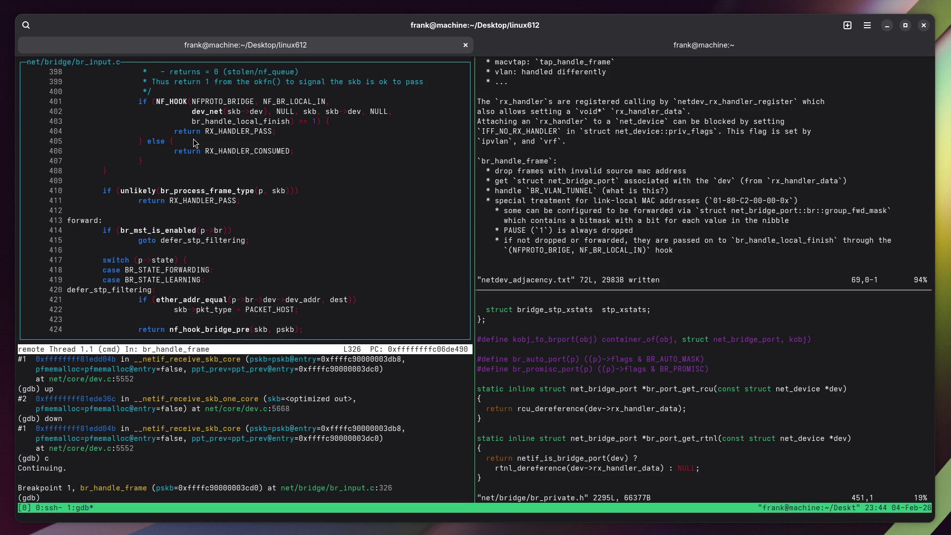
key("ctrl+b")
key("Right")
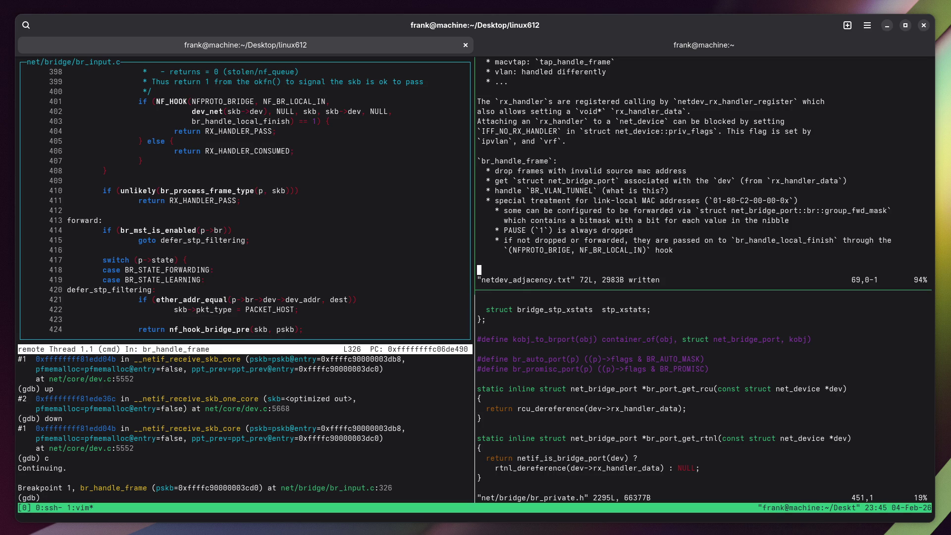
key("ctrl+b")
key("Left")
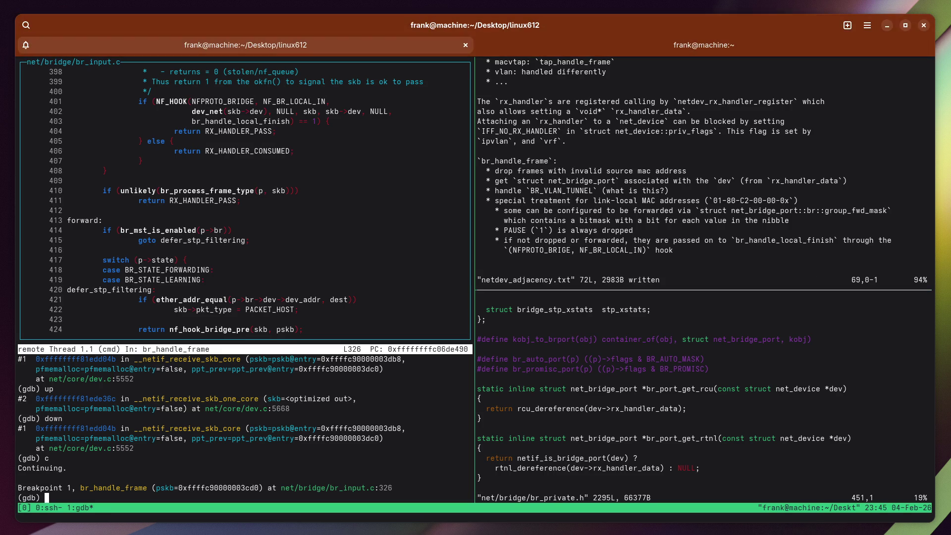
scroll(160, 159, "down", 3)
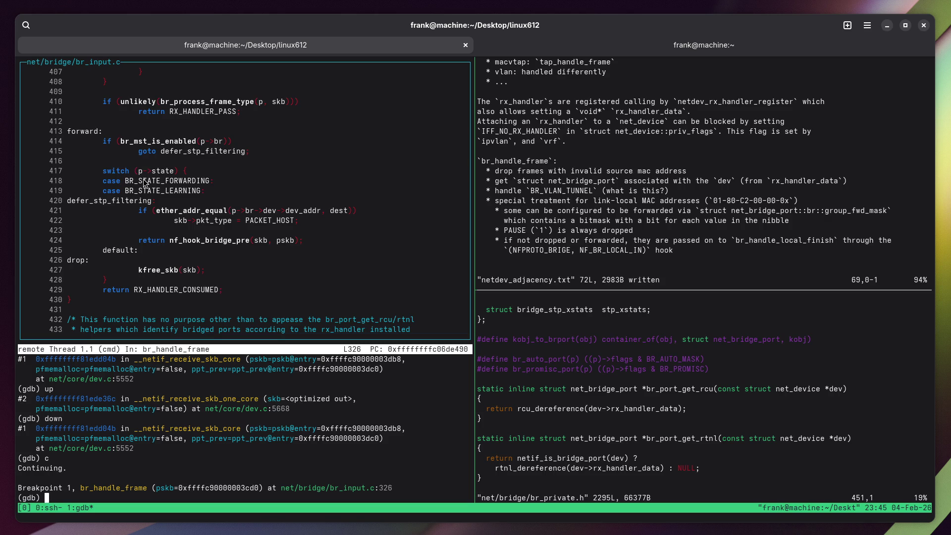
scroll(110, 211, "up", 7)
scroll(94, 225, "up", 19)
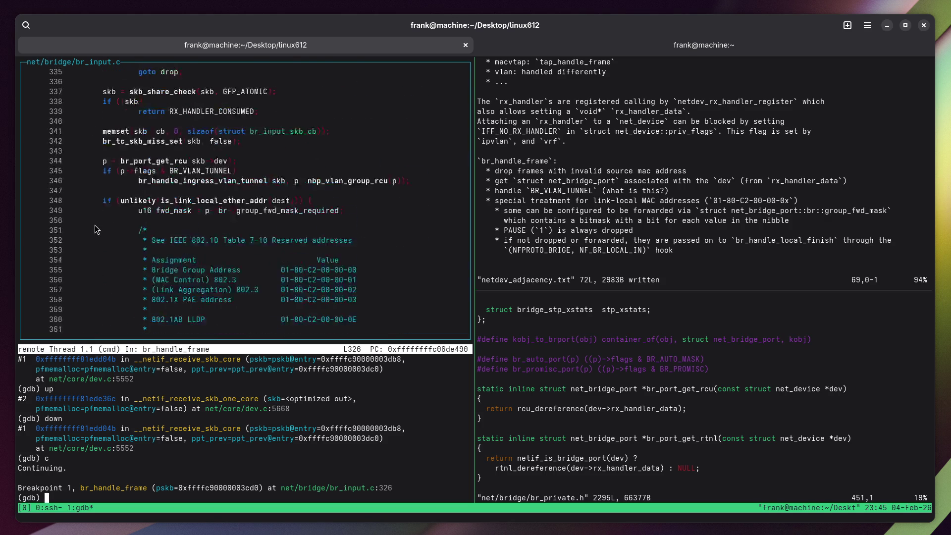
scroll(100, 226, "up", 3)
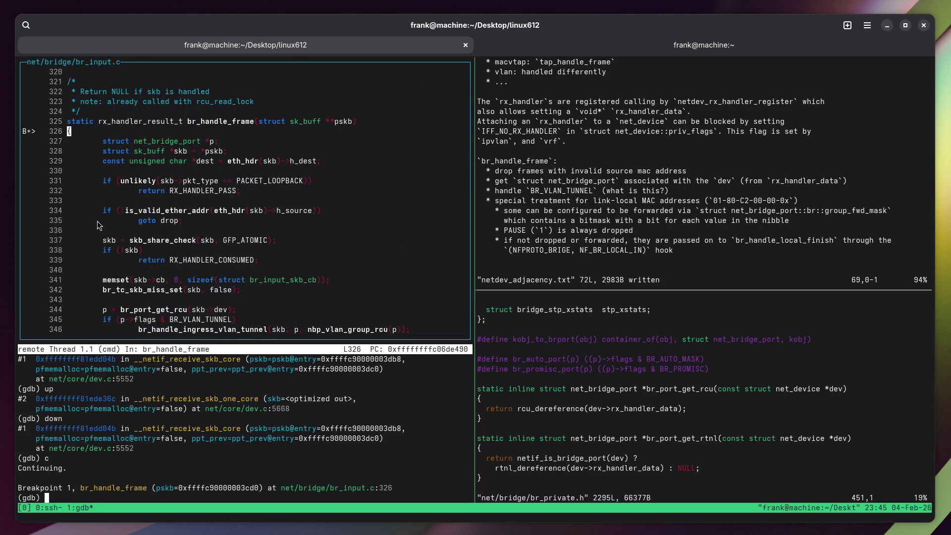
scroll(97, 221, "down", 20)
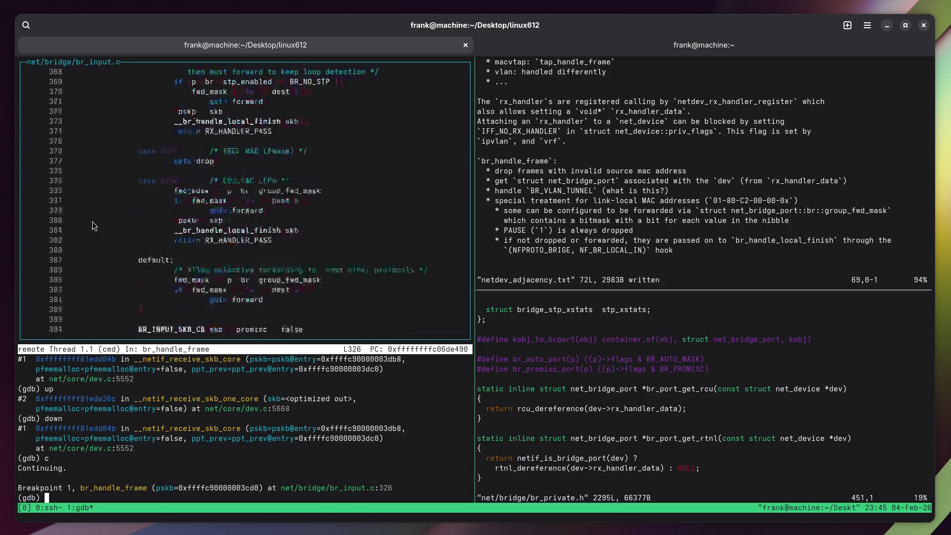
scroll(94, 225, "down", 3)
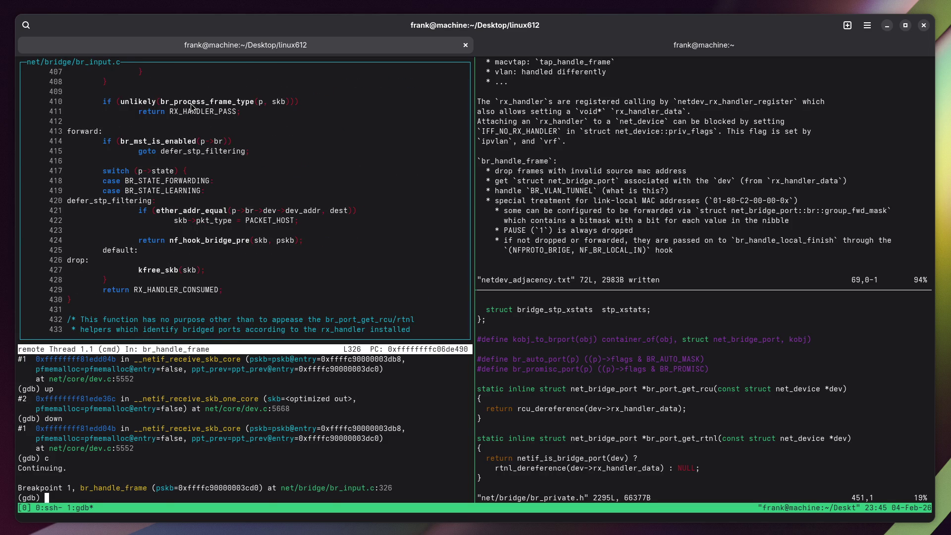
Copy the br_process_frame_type name to the clipboard.
key("ctrl+b")
key("Right")
key("ctrl+b")
key("Left")
key("ctrl+b")
key("Right")
double_click(180, 102)
right_click(179, 102)
left_click(198, 114)
Restart cscope -d in the bottom pane and search br_process_frame_type's global definition.
key("ctrl+b")
key("Down")
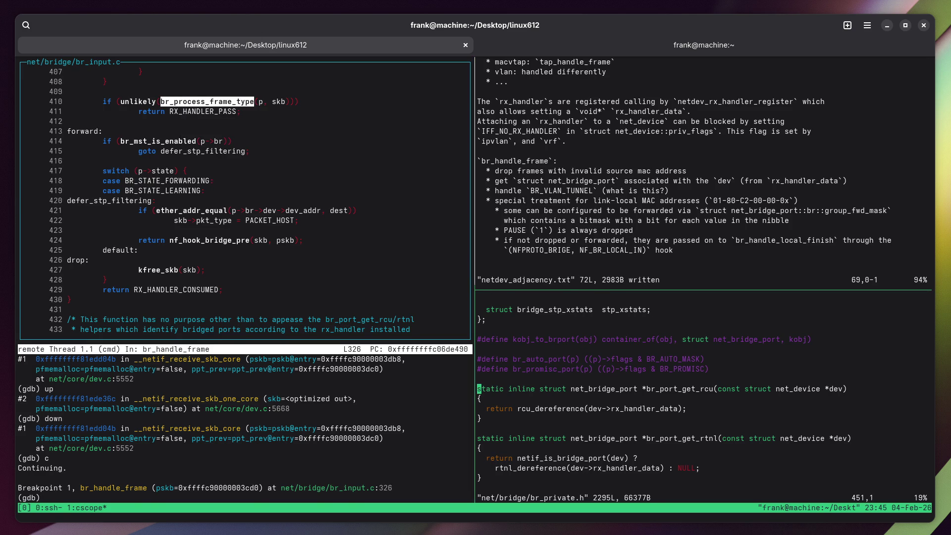
key("ctrl+z")
key("ctrl+l")
type("cscope -d")
key("Return")
key("Down")
key("ctrl+shift+v")
key("Return")
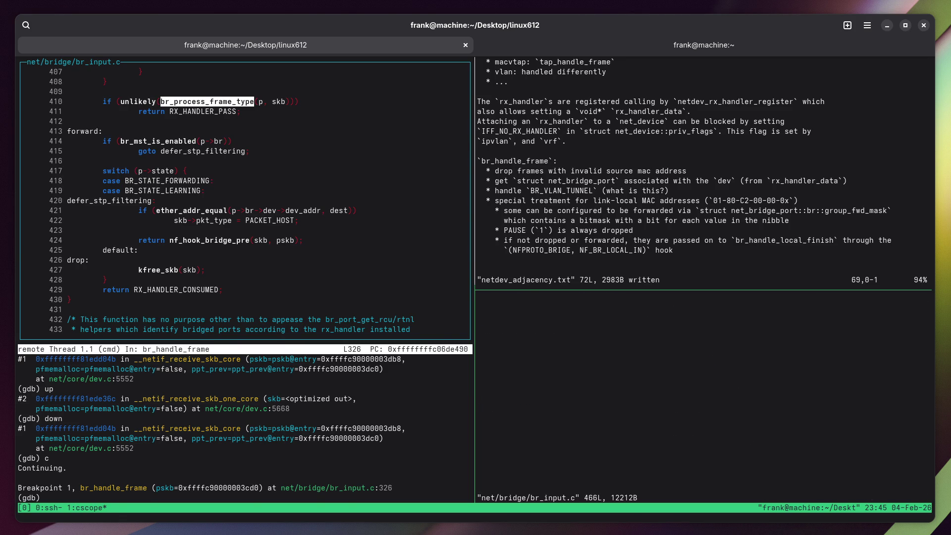
Zoom the code pane to read the br_process_frame_type definition, then restore the split layout.
key("ctrl+b")
key("z")
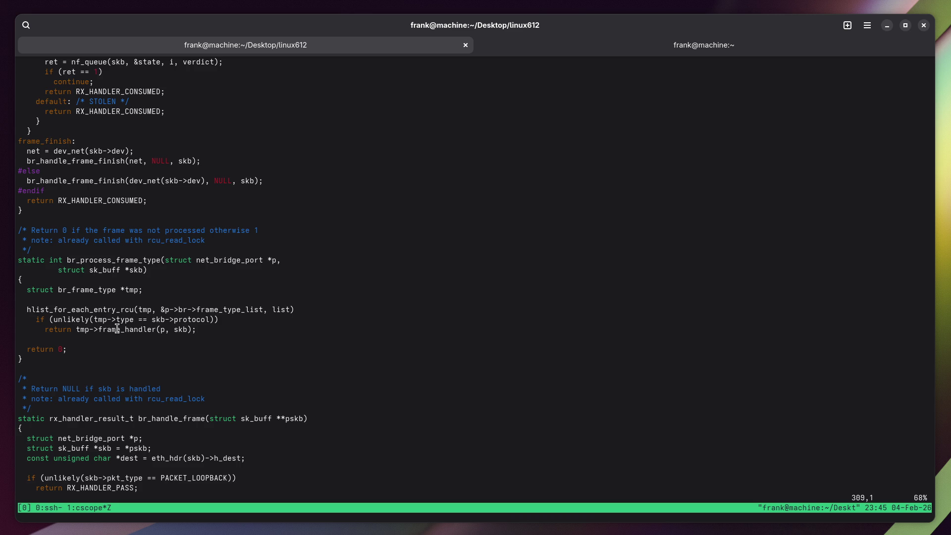
key("ctrl+b")
key("z")
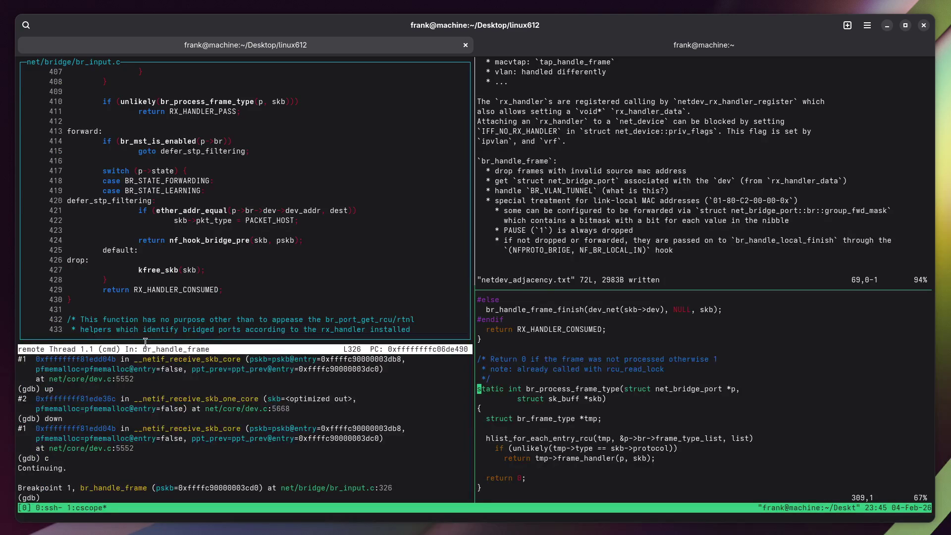
key("ctrl+b")
key("Up")
Begin the empty bullet with 'MST' while checking the debugger output.
key("k")
type("A")
type("MST")
key("Escape")
key("ctrl+b")
key("Left")
scroll(209, 288, "down", 2)
scroll(210, 288, "up", 8)
scroll(210, 288, "down", 4)
Finish the bullet as 'MST/STP handling', correcting the separator.
key("ctrl+b")
key("Right")
type("A")
type("/STP")
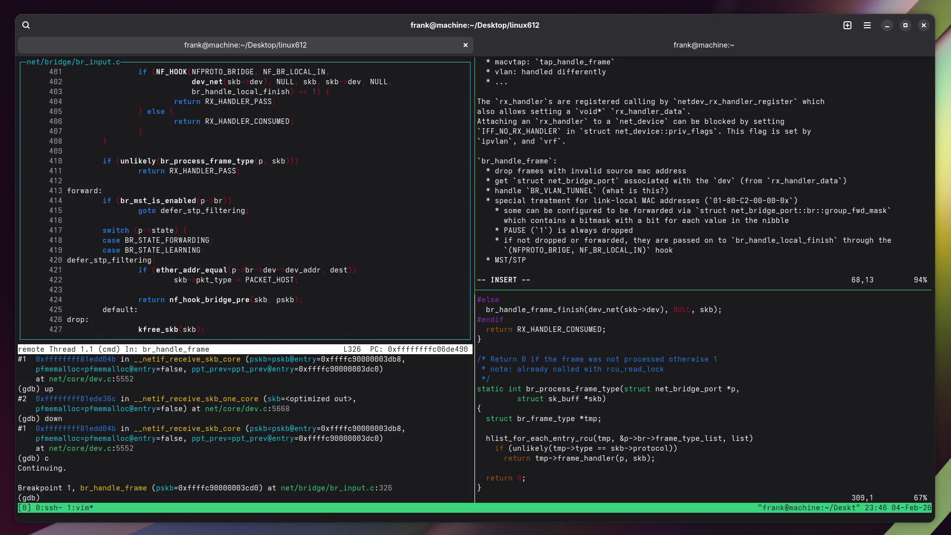
key("BackSpace")
key("BackSpace")
key("BackSpace")
type(".")
type("/STP")
key("BackSpace")
key("BackSpace")
key("BackSpace")
type("STP handling")
key("Escape")
Add a '* nf_hook_bridge_pre()' bullet below the MST/STP line.
key("ctrl+b")
key("Left")
scroll(127, 304, "down", 2)
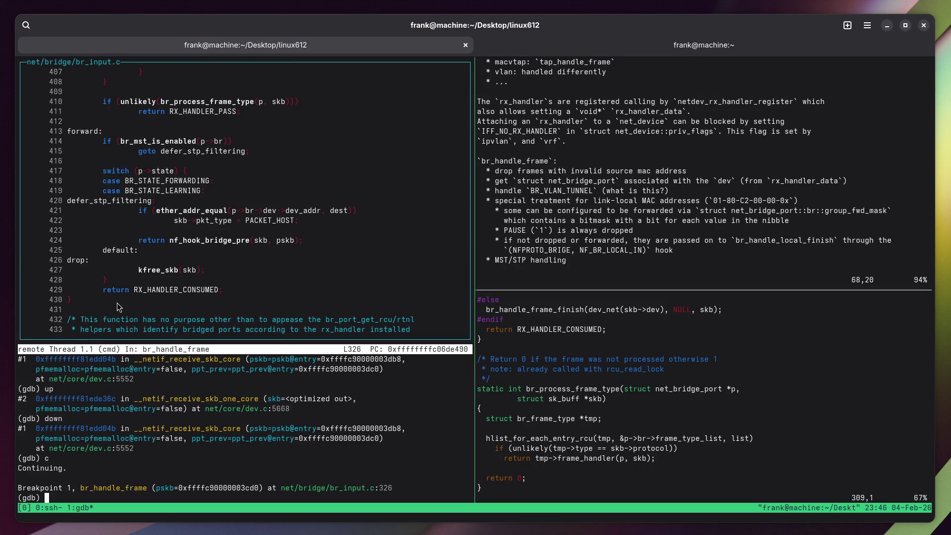
scroll(158, 235, "down", 2)
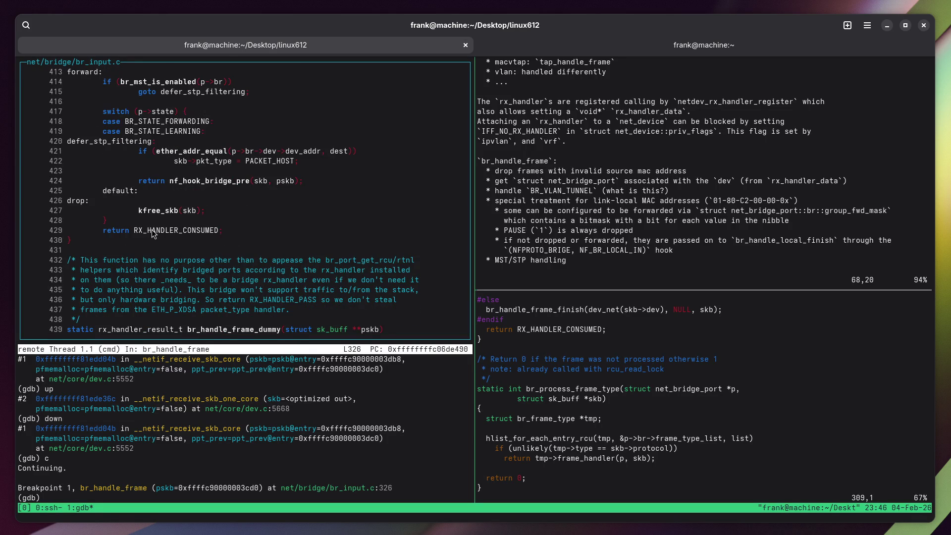
scroll(143, 245, "up", 2)
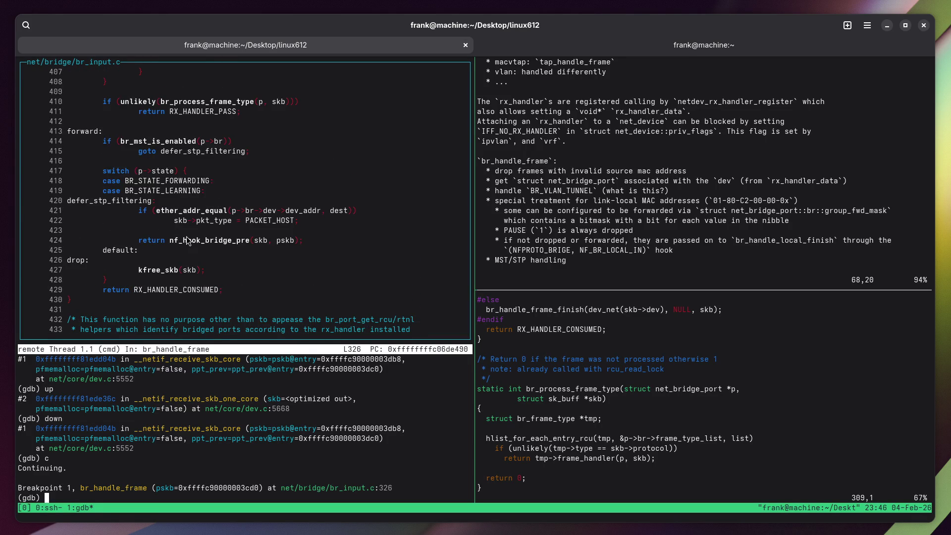
key("ctrl+b")
key("Right")
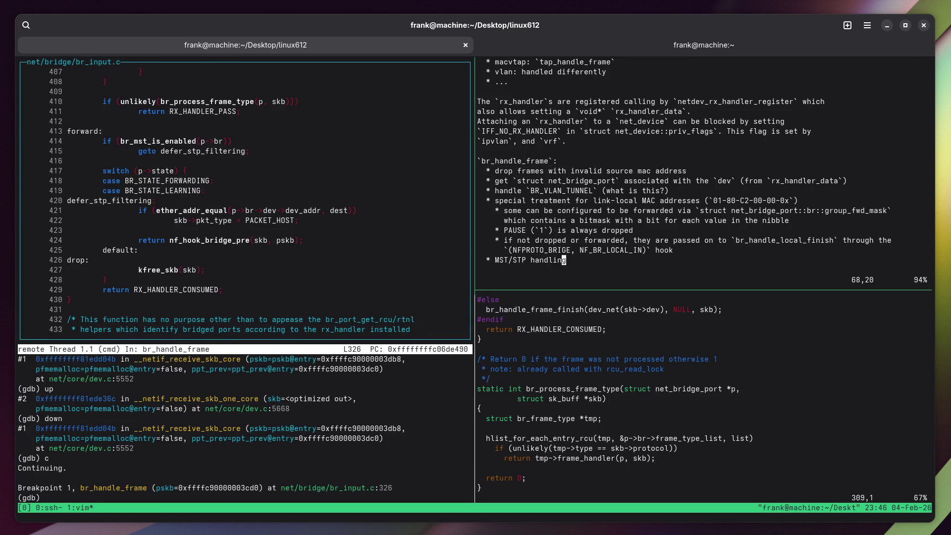
key("Escape")
type("o  * ")
type("nf_hook_b")
type("ridge_pre()")
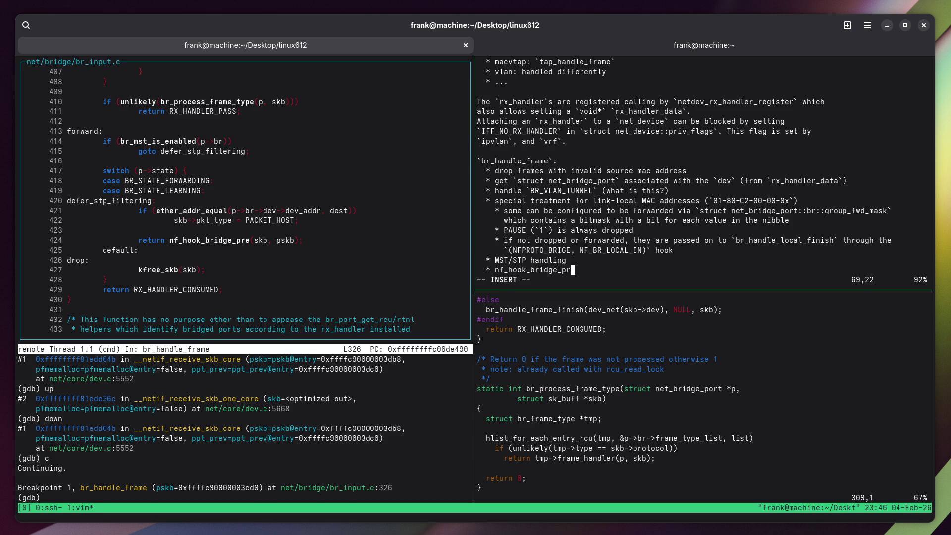
key("Escape")
Save the notes file and move to the code viewer pane.
type(":w")
key("Return")
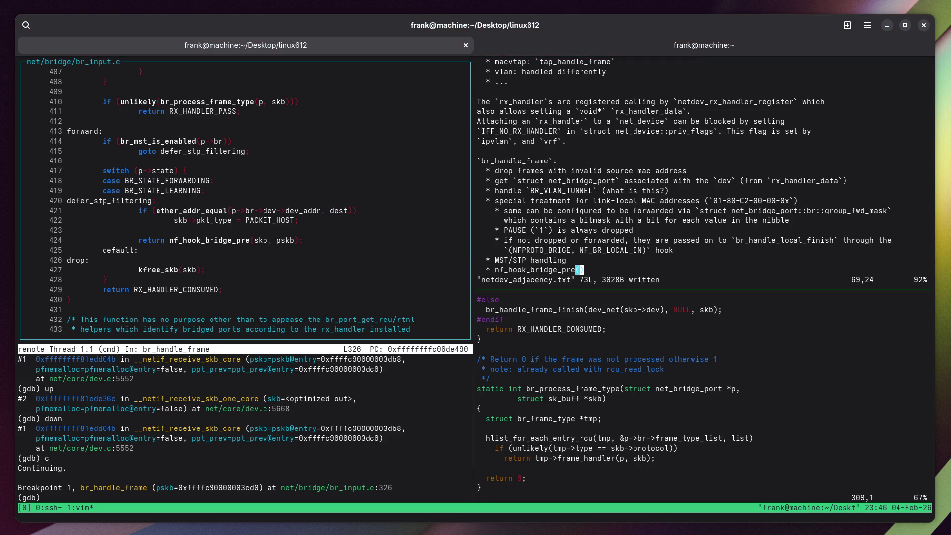
key("ctrl+b")
key("Left")
key("ctrl+b")
key("Right")
Copy the nf_hook_bridge_pre name from the code viewer and leave insert mode in the notes.
key("ctrl+b")
key("Left")
key("ctrl+b")
key("Right")
double_click(191, 242)
right_click(191, 242)
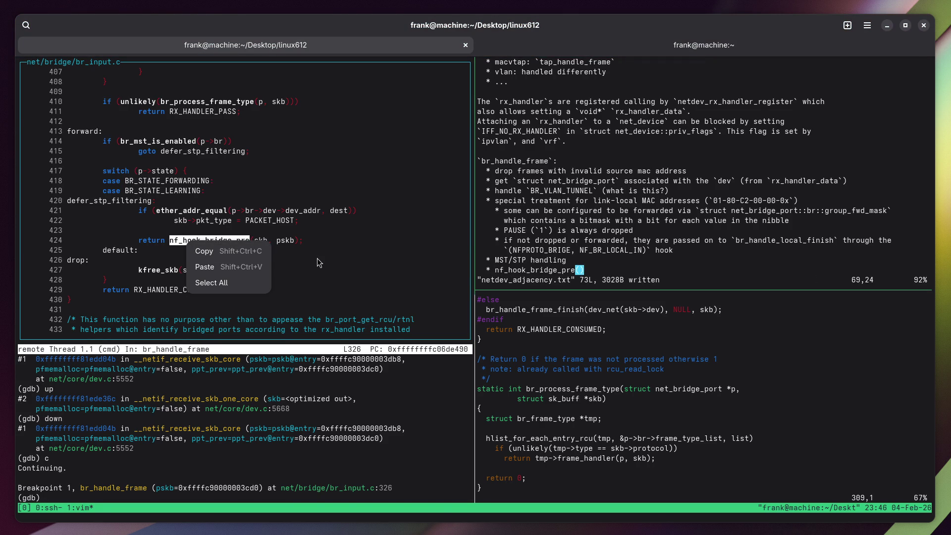
left_click(204, 251)
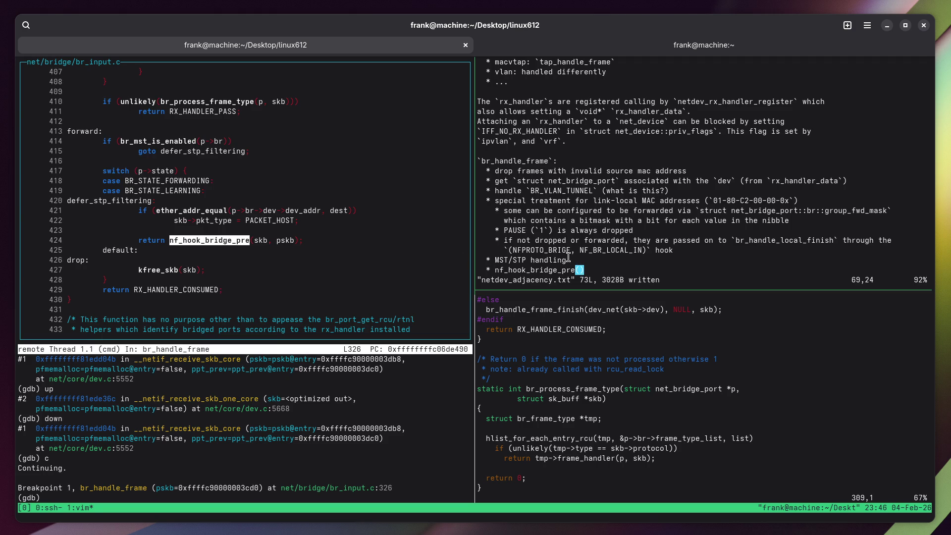
key("Escape")
Start an indented '*' sub-bullet, then look up nf_hook_bridge_pre's definition in cscope, zoomed.
type("o  ")
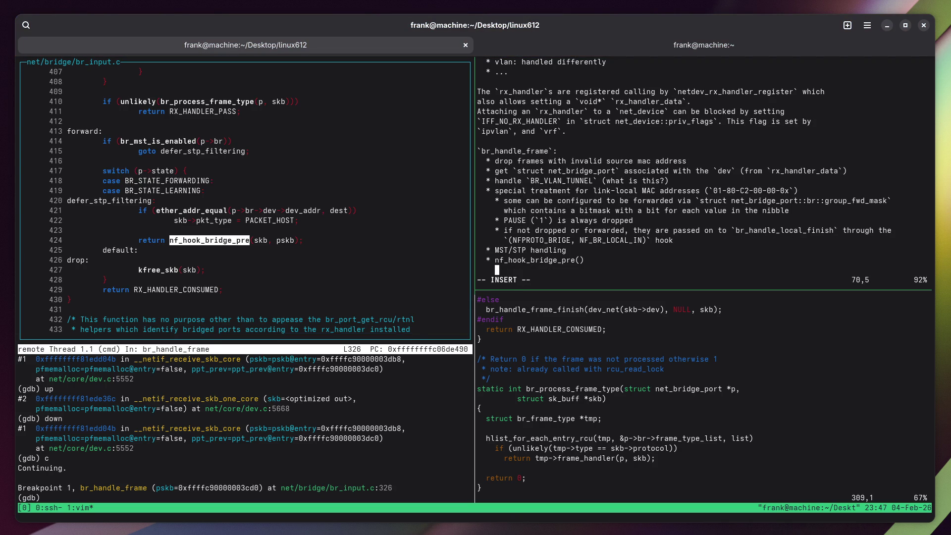
type("*")
key("ctrl+b")
key("Down")
type(":q")
key("Return")
key("Tab")
type("nf_hook_bridge_pre")
key("Return")
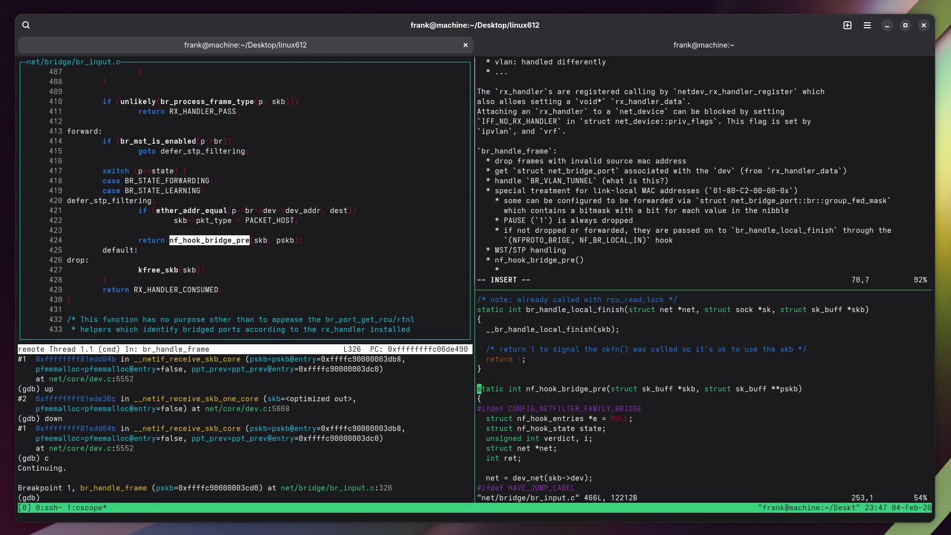
key("ctrl+b")
key("z")
Copy NF_BR_PRE_ROUTING from the nf_hook_bridge_pre body and restore the split layout.
key("j")
key("j")
key("j")
key("j")
key("j")
key("j")
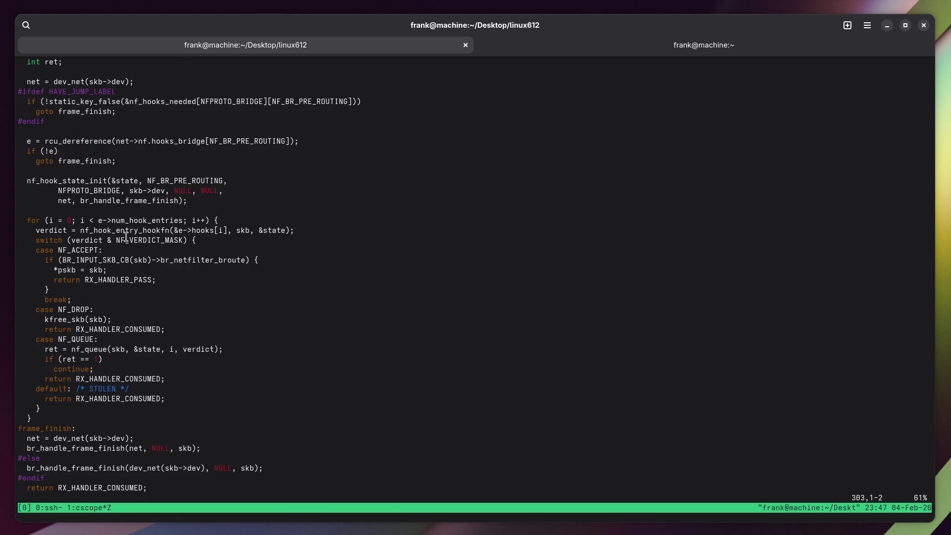
double_click(171, 181)
right_click(172, 179)
left_click(192, 188)
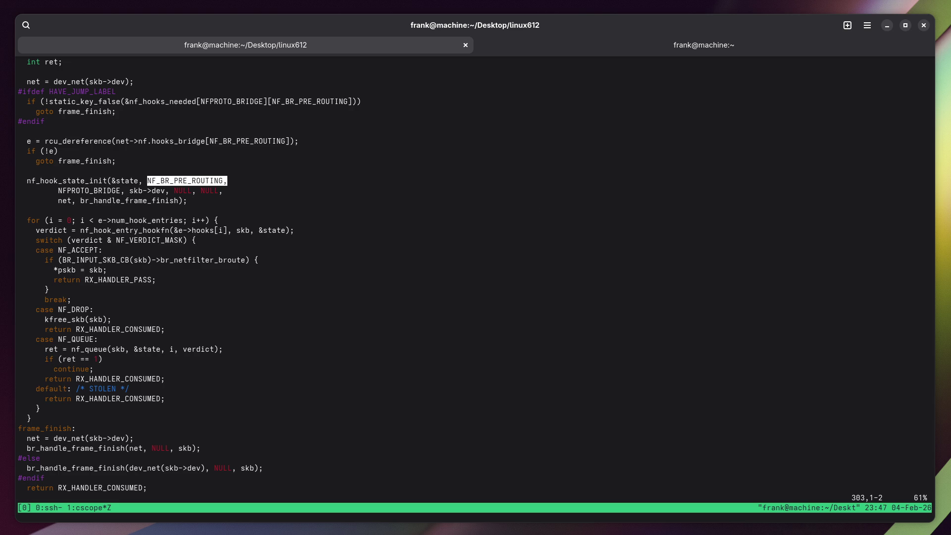
key("ctrl+b")
key("z")
key("ctrl+b")
key("Up")
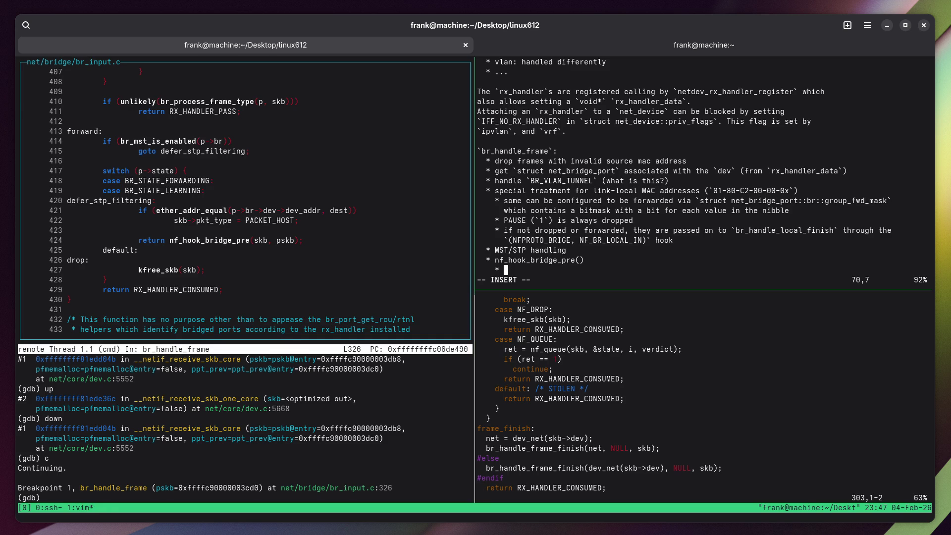
Note that frames pass on to `br_handle_frame_finish` after the `(NF_BR_PRE_ROUTING,)` hooks.
type("pass on to `")
type("br_handle_")
type("frame_finish` after ")
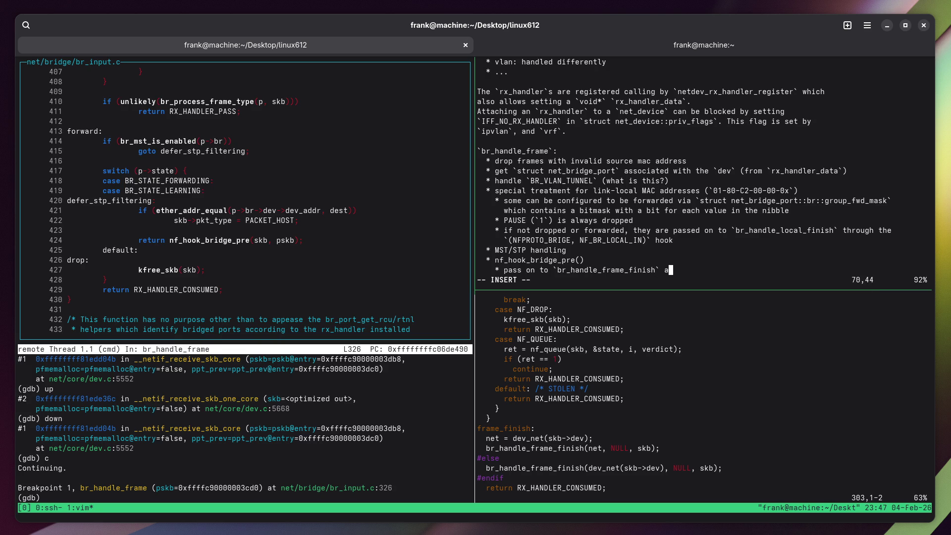
type("running the ")
type("`(NF_BR_PRE_ROUTING,")
type(")` hooks")
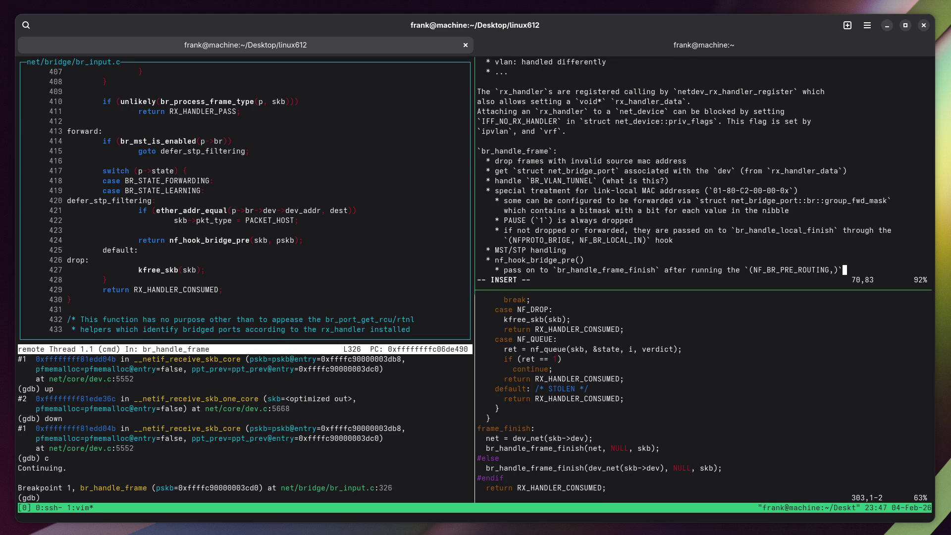
key("Left")
key("Left")
key("Left")
key("ctrl+b")
key("Down")
key("k")
key("k")
key("k")
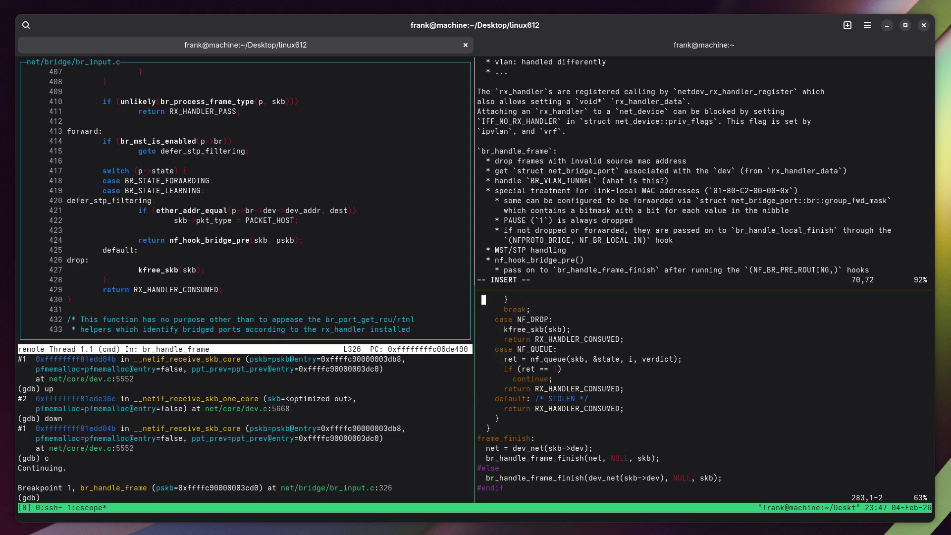
key("k")
key("k")
key("k")
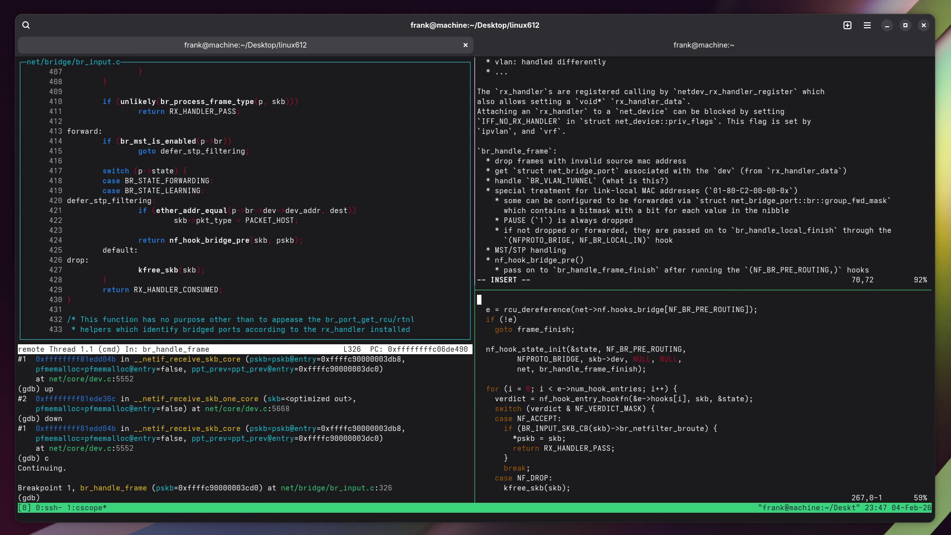
key("ctrl+b")
key("Up")
Correct the tuple to `(NFPROTO_BRIDGE, NF_BR_PRE_ROUTING)` and save the notes.
key("ctrl+Left")
key("ctrl+Left")
key("Right")
key("Right")
type("NF_")
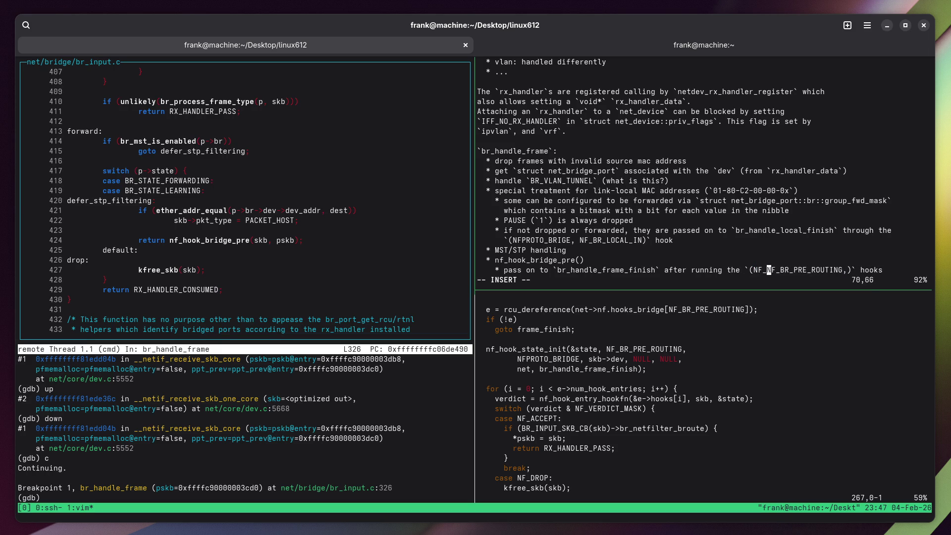
key("BackSpace")
type("PROTO_BR")
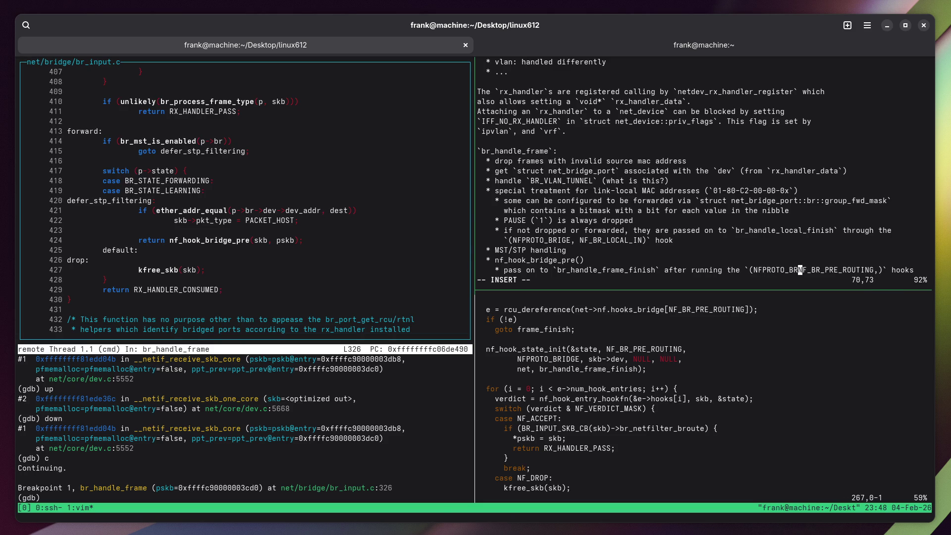
type("IDGE,")
key("Right")
key("Right")
key("Right")
key("Right")
key("Right")
key("Right")
key("BackSpace")
key("Escape")
key("Escape")
type(":w")
key("Return")
Add a '?? no `NF_BR_LOCAL_IN`?' question line beneath the pass-on note.
key("Left")
key("Left")
key("b")
key("Left")
key("Left")
key("Left")
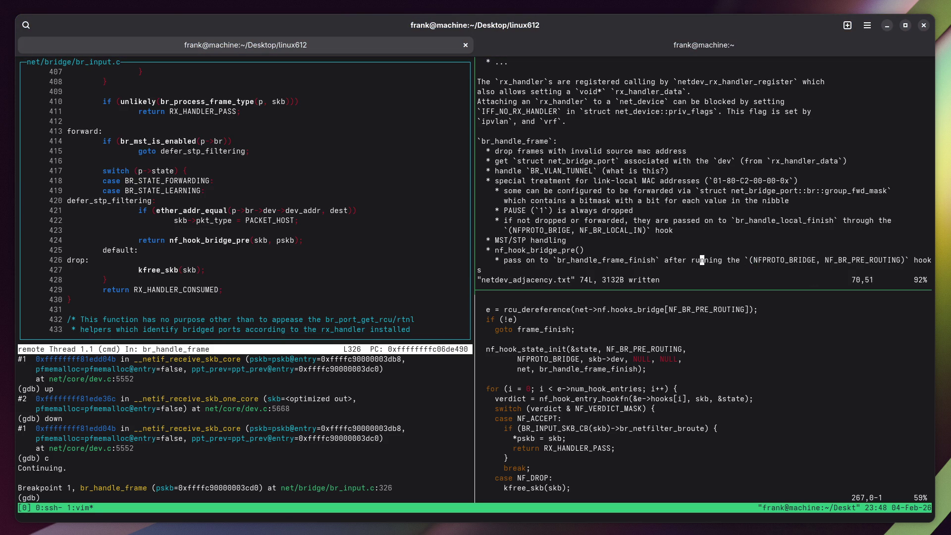
double_click(637, 233)
right_click(637, 232)
key("Escape")
type("o      ")
type("?? no `NF_BR_LOCAL_IN")
type("`?")
key("Escape")
key("Escape")
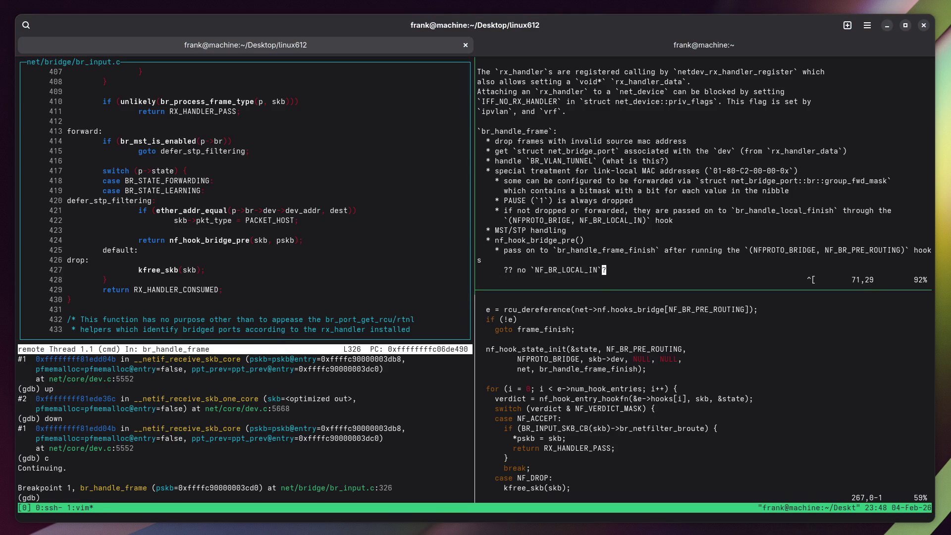
key("ctrl+b")
key("Down")
key("ctrl+b")
Zoom the code pane and move through nf_hook_bridge_pre down to the frame_finish section.
key("z")
key("k")
key("k")
key("k")
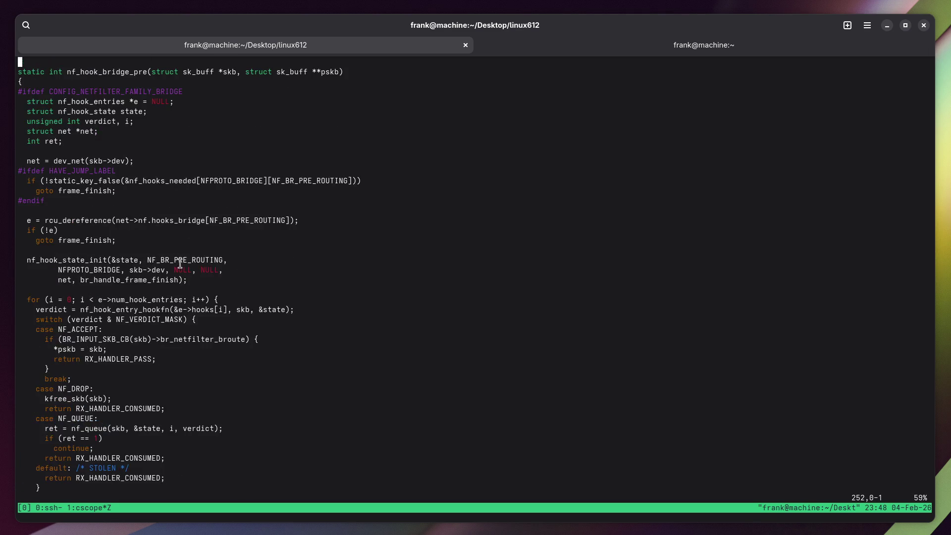
key("k")
key("k")
key("k")
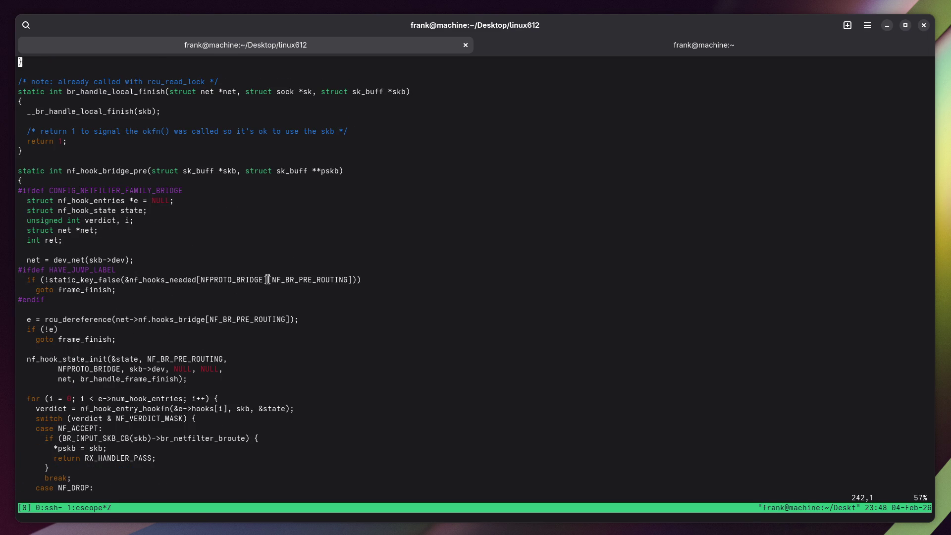
key("j")
key("j")
key("j")
key("j")
key("j")
key("j")
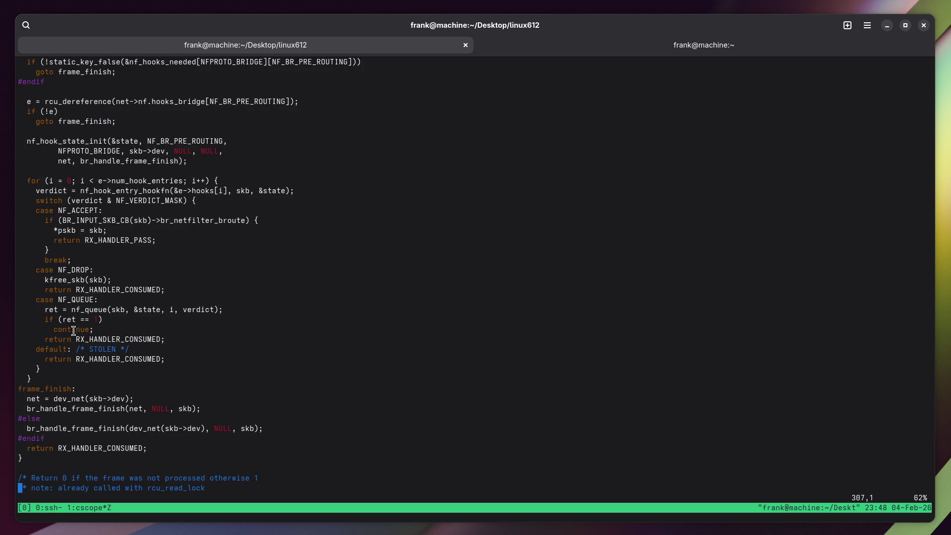
Copy br_handle_frame_finish, look up its definition in cscope, and scroll to its br_allowed_ingress call.
double_click(57, 409)
right_click(63, 412)
left_click(89, 419)
type(":q")
key("Return")
key("ctrl+shift+v")
key("Return")
scroll(160, 350, "down", 18)
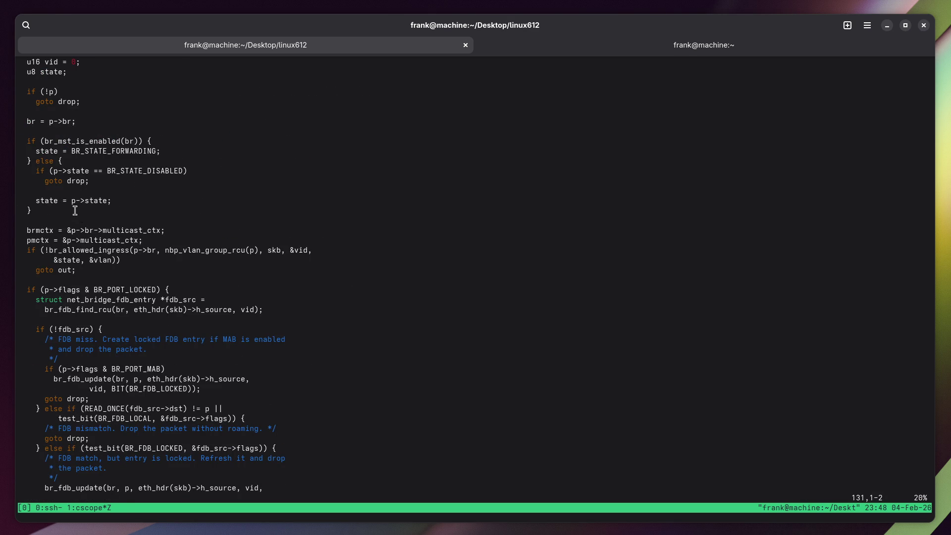
double_click(78, 250)
Copy br_allowed_ingress, relaunch cscope -d, and open its br_vlan.c definition.
right_click(118, 248)
left_click(153, 262)
key("ctrl+z")
type("cscope -d")
key("Return")
key("Down")
key("ctrl+shift+v")
key("Return")
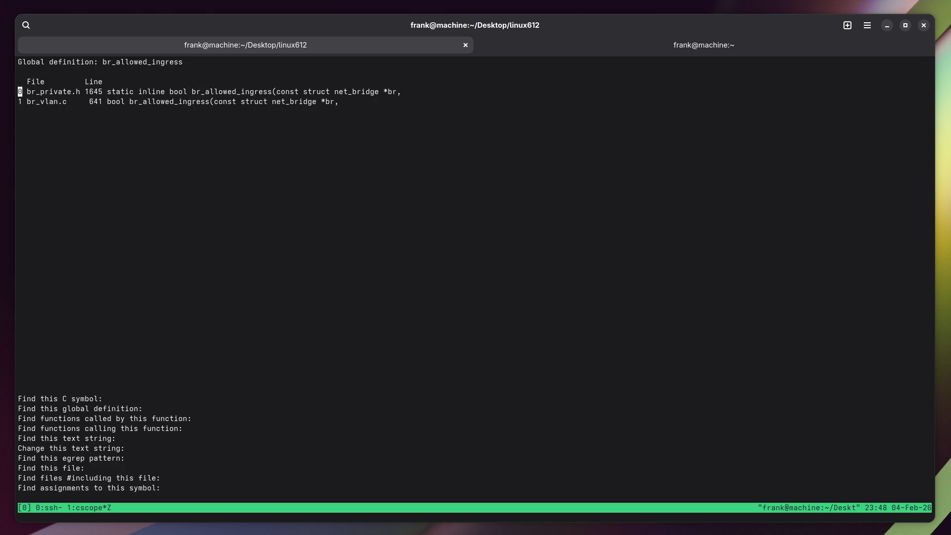
key("1")
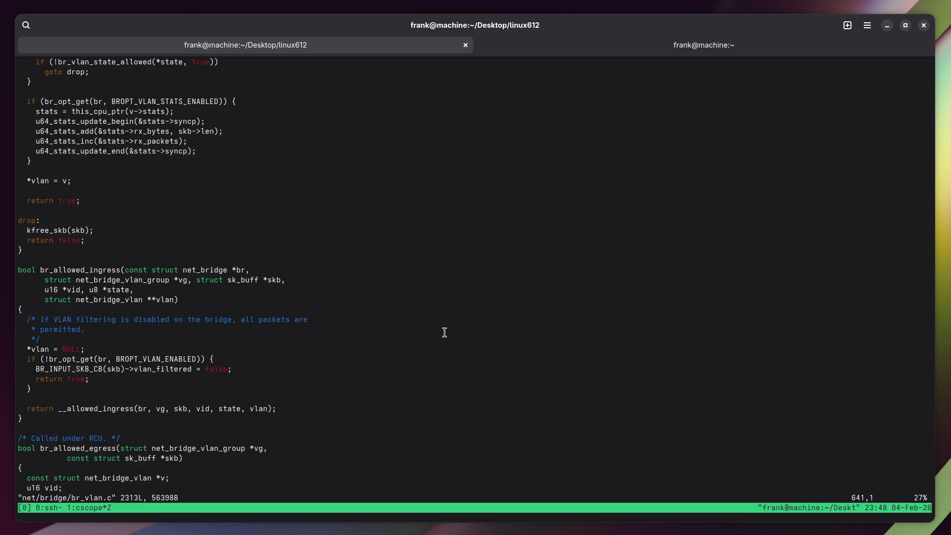
Copy the __allowed_ingress call from the return line and search its global definition.
double_click(94, 408)
right_click(94, 409)
left_click(98, 421)
type(":q")
key("Return")
key("ctrl+shift+v")
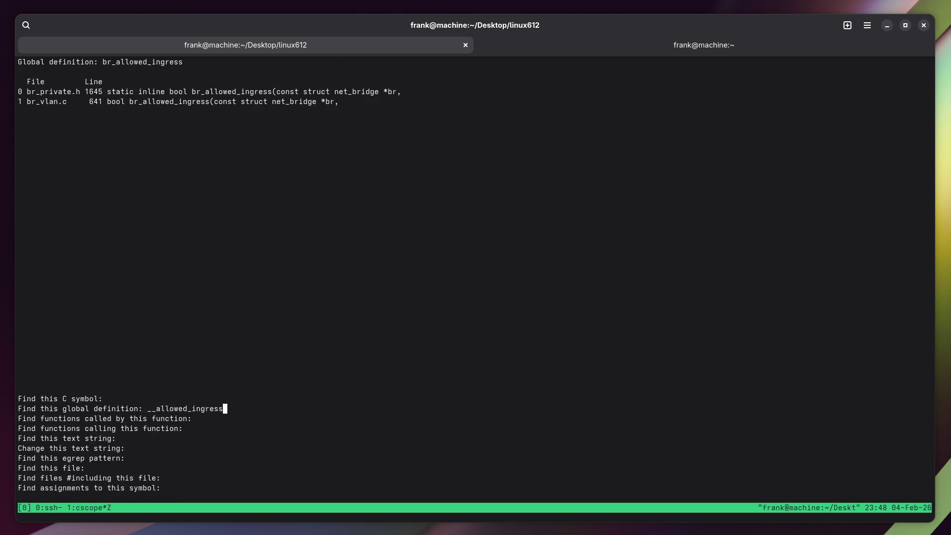
key("Return")
Read __allowed_ingress's VLAN tag and state checks, then return to cscope and unzoom the pane.
key("j")
key("j")
key("j")
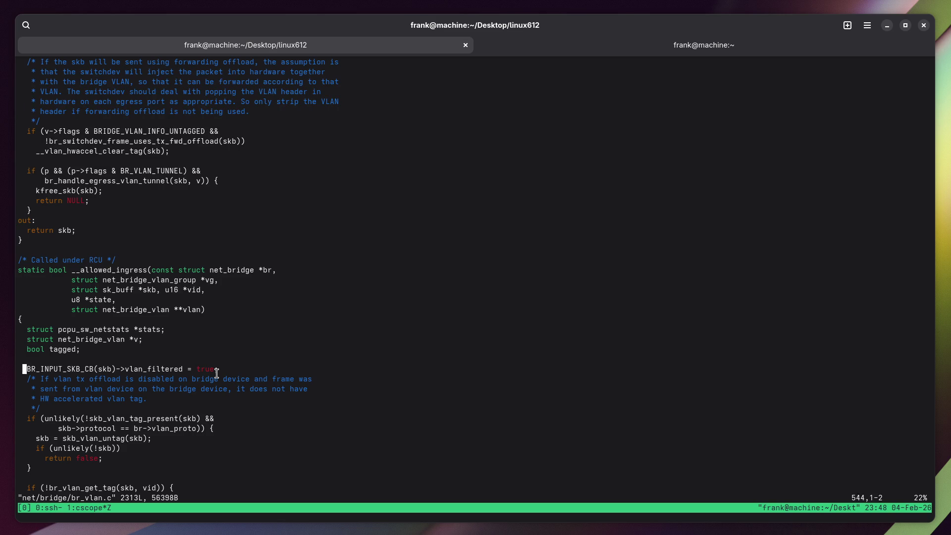
key("j")
key("j")
key("j")
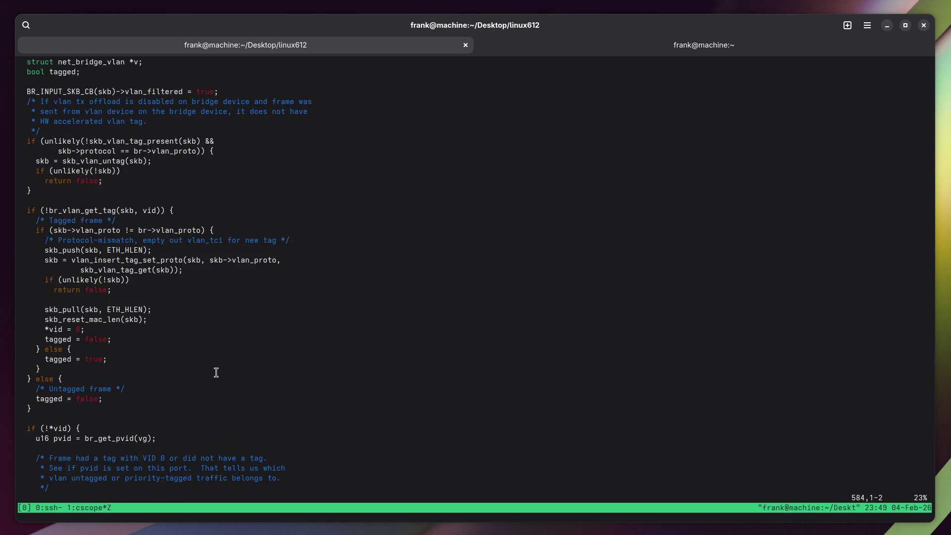
key("j")
key("j")
key("j")
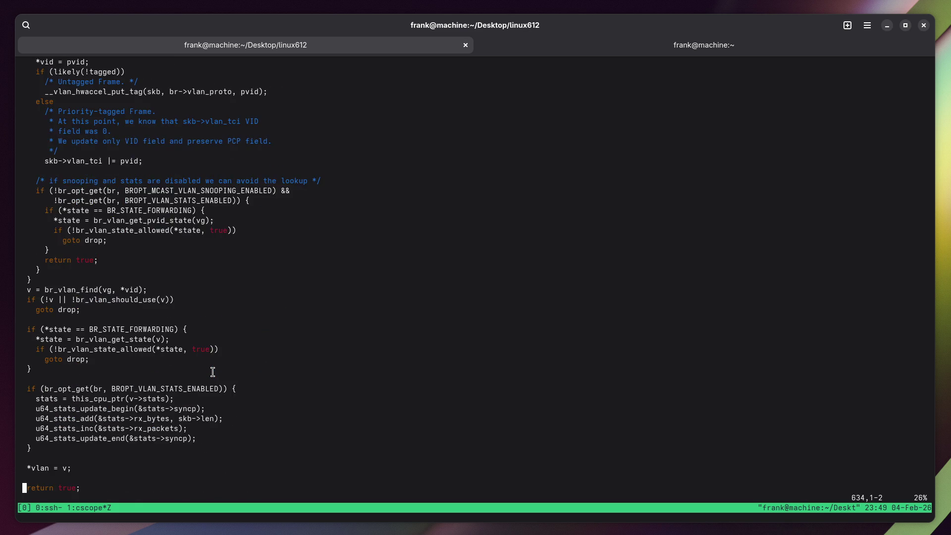
key("j")
key("j")
key("j")
type(":q")
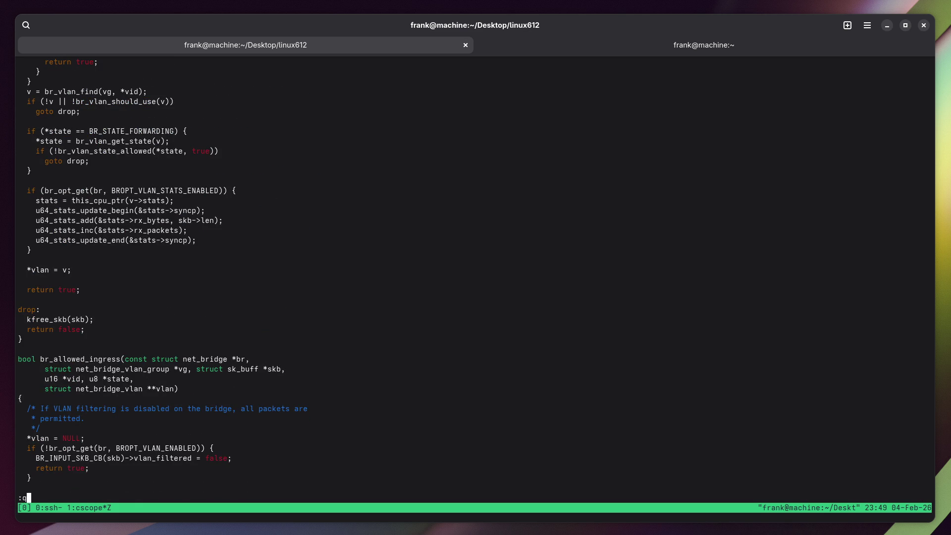
key("Return")
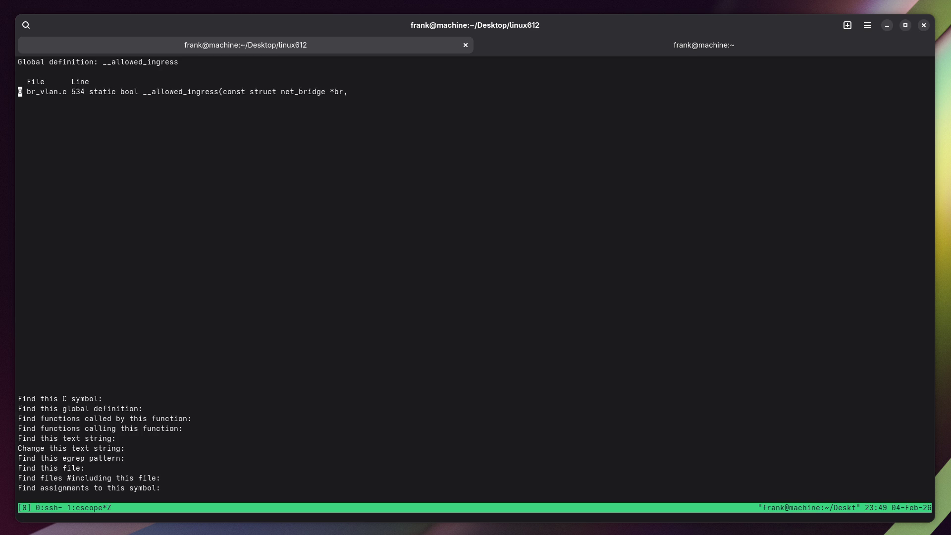
key("ctrl+b")
key("z")
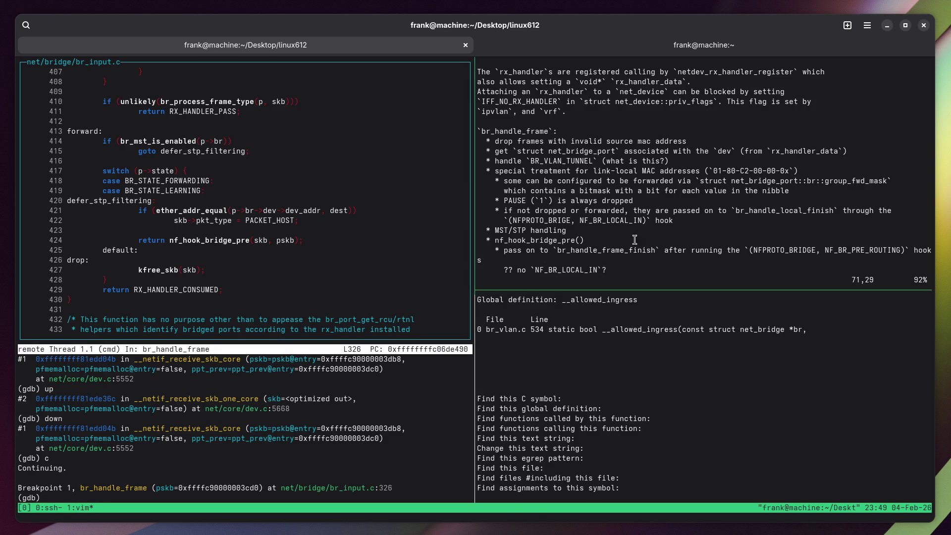
Copy nf_hook_bridge_pre from the notes and run a cscope global-definition search for it.
left_click(665, 235)
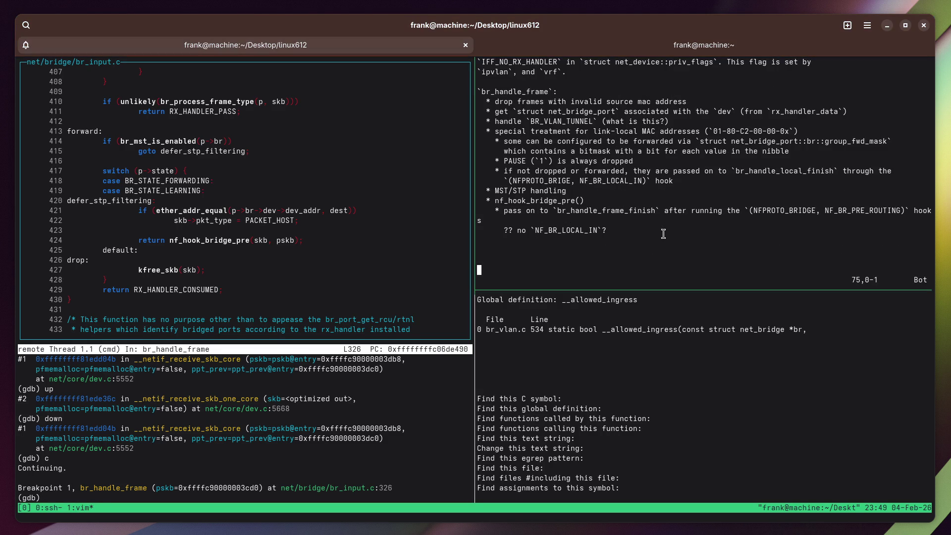
double_click(539, 201)
right_click(540, 201)
left_click(552, 211)
key("ctrl+b")
key("Down")
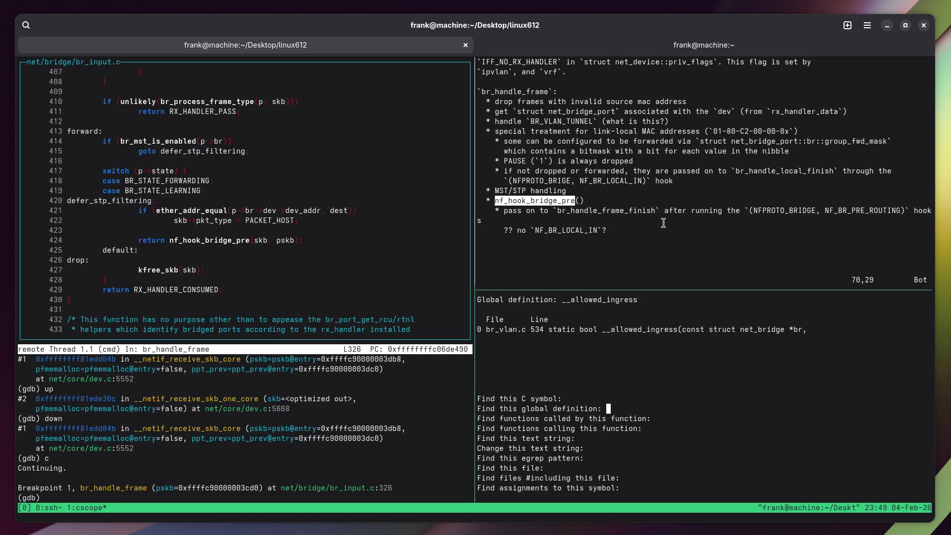
left_click(605, 211)
double_click(605, 212)
right_click(617, 212)
left_click(634, 219)
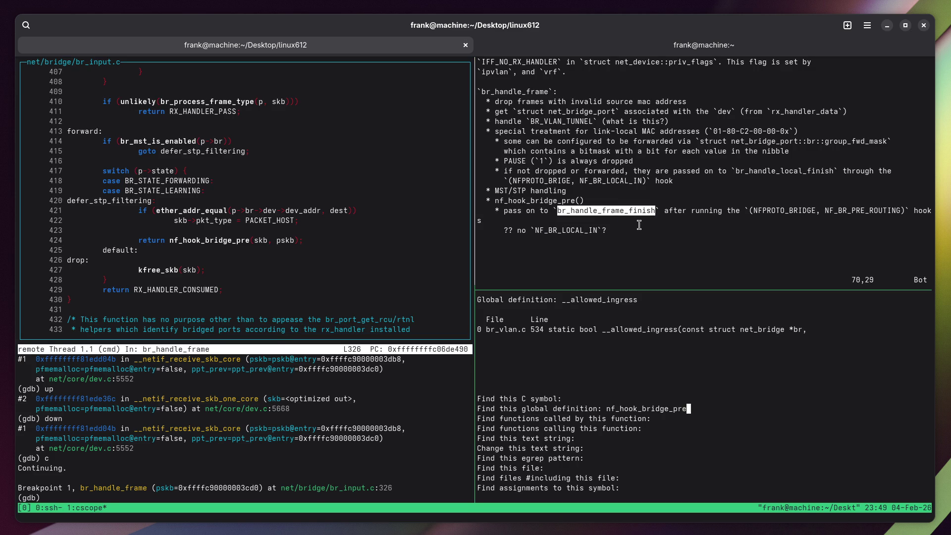
key("Return")
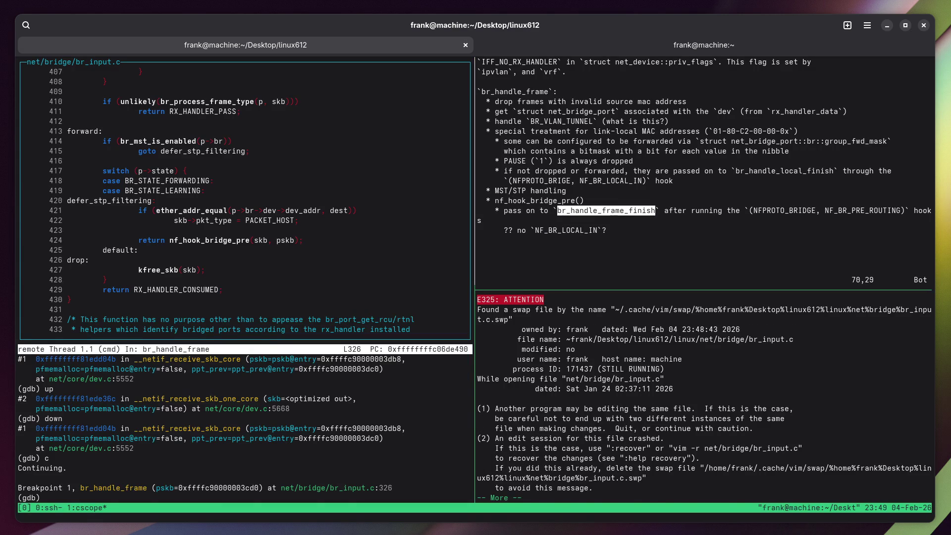
Open br_input.c read-only past the swap-file warning and zoom the source pane.
key("space")
key("o")
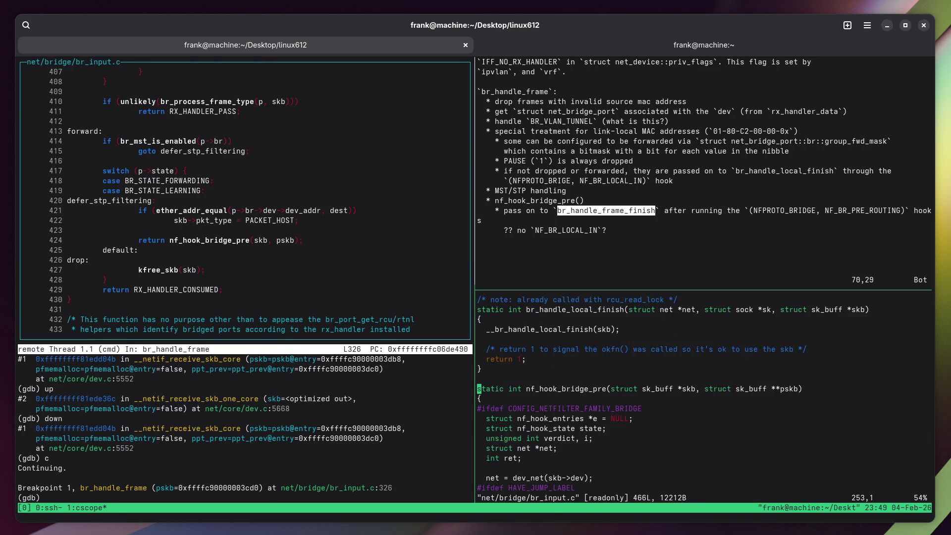
key("ctrl+b")
key("z")
Read nf_hook_bridge_pre's hook loop and verdict switch, marking NF_BR_PRE_ROUTING, then unzoom.
key("j")
key("j")
key("j")
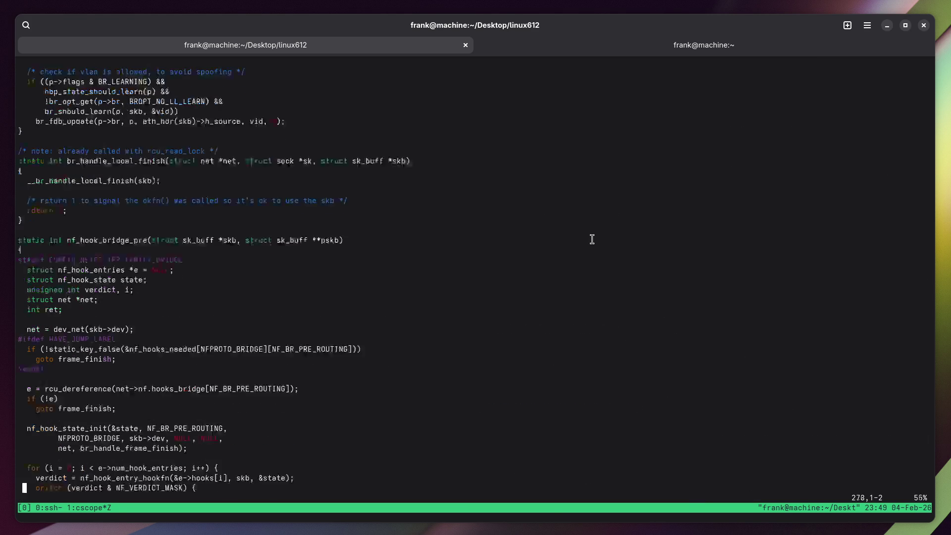
key("j")
key("j")
key("j")
key("j")
key("j")
key("j")
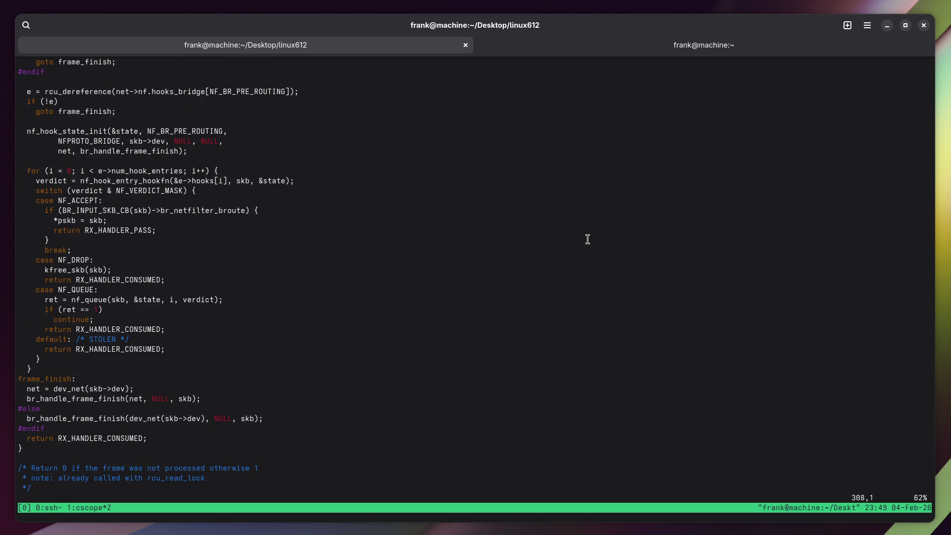
key("k")
key("k")
key("k")
key("k")
key("k")
key("k")
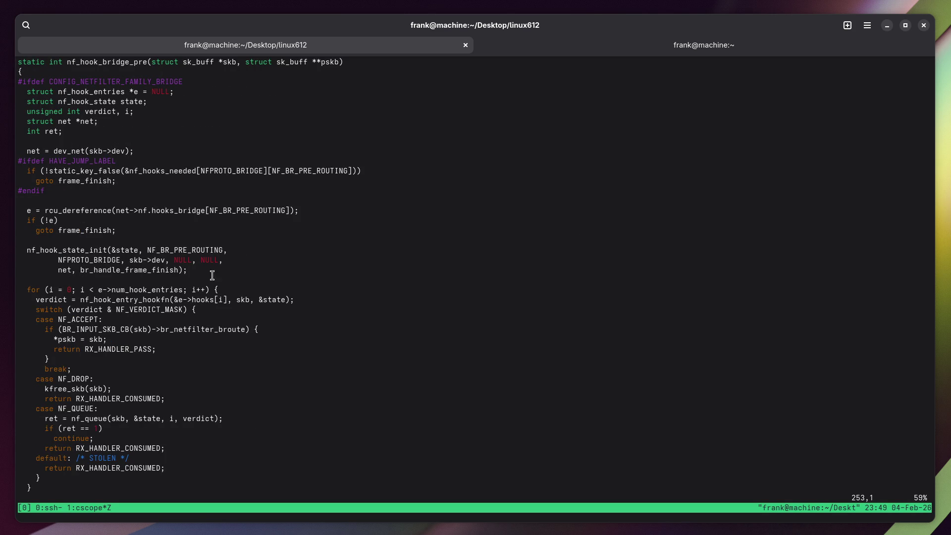
double_click(315, 173)
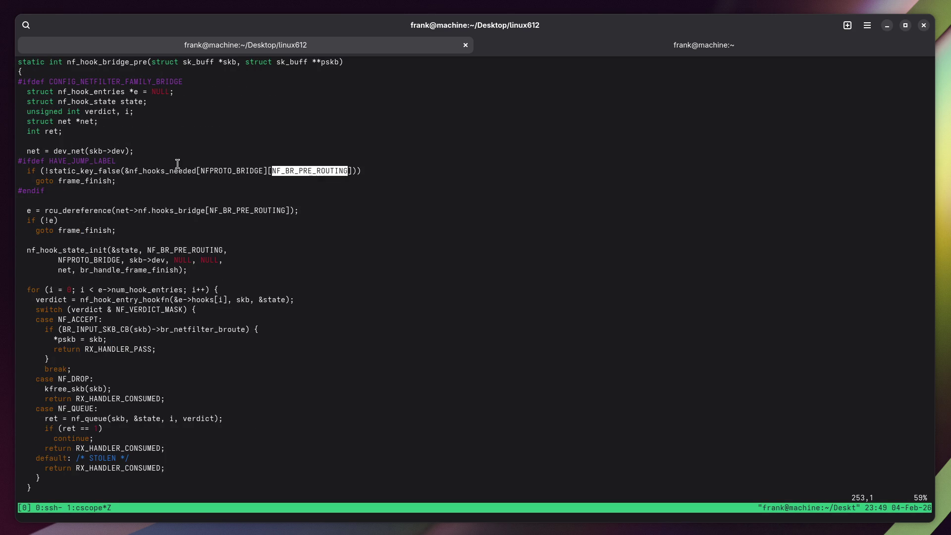
key("ctrl+b")
key("z")
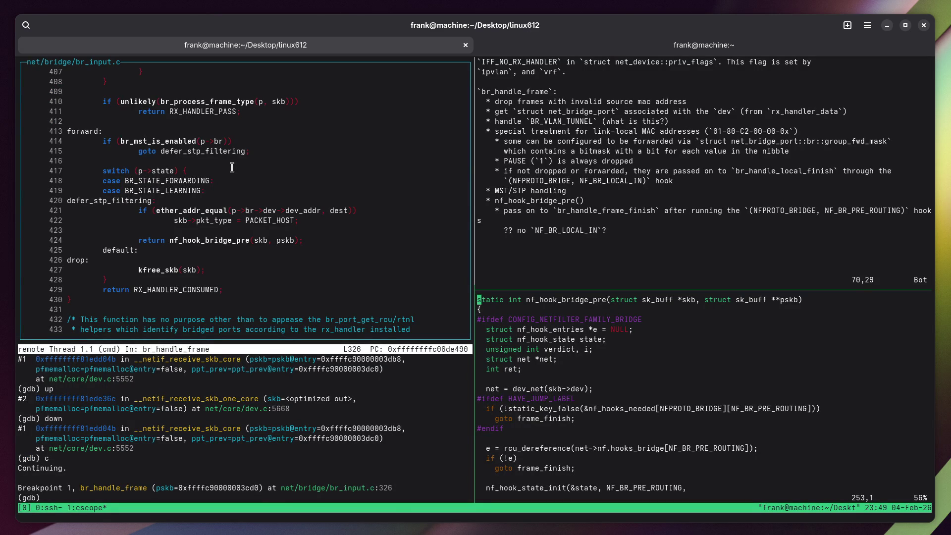
Check the notes, then move ten lines further down in nf_hook_bridge_pre.
key("ctrl+b")
key("Up")
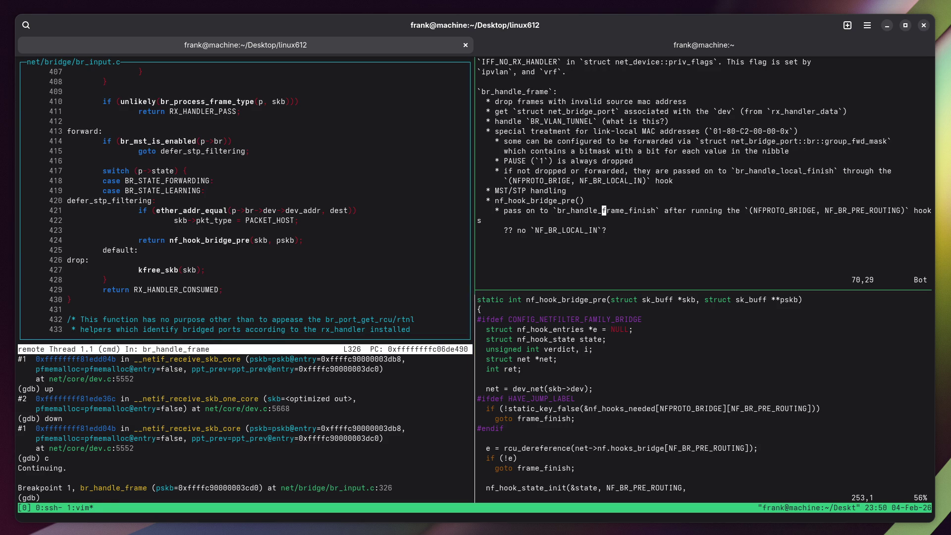
key("ctrl+b")
key("Down")
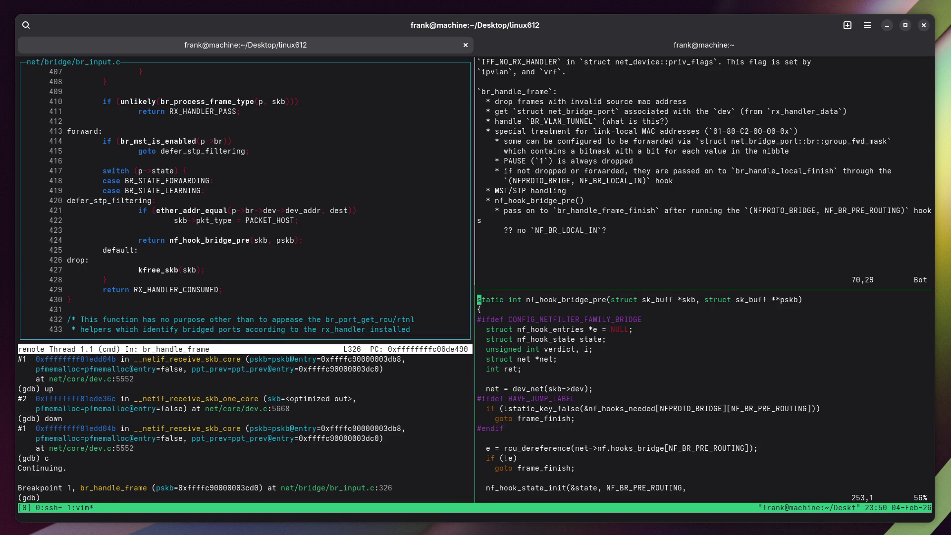
key("j")
key("j")
key("j")
Add an indented '* ...' placeholder bullet under the NF_BR_LOCAL_IN question and save the notes.
key("ctrl+b")
key("Up")
type("o* ..")
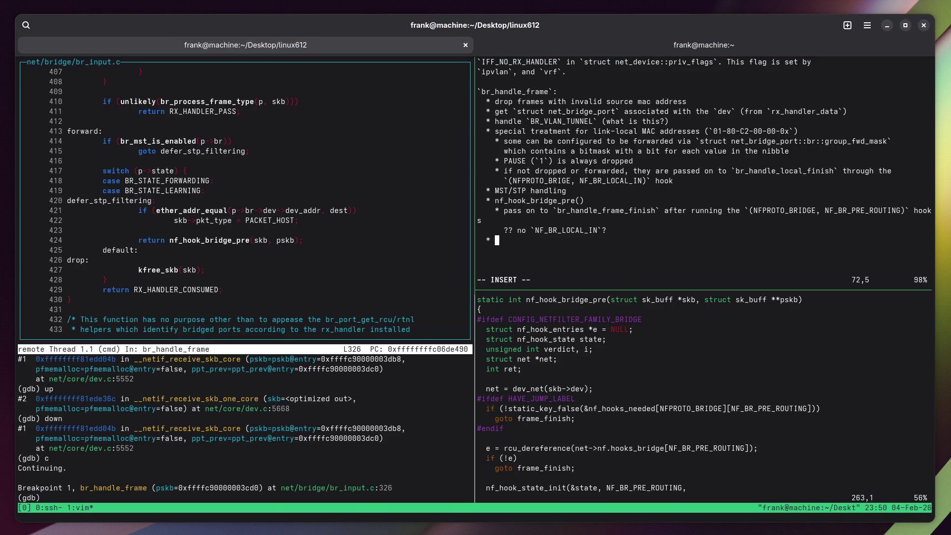
key("Escape")
type(":w")
key("Return")
key("greater")
key("greater")
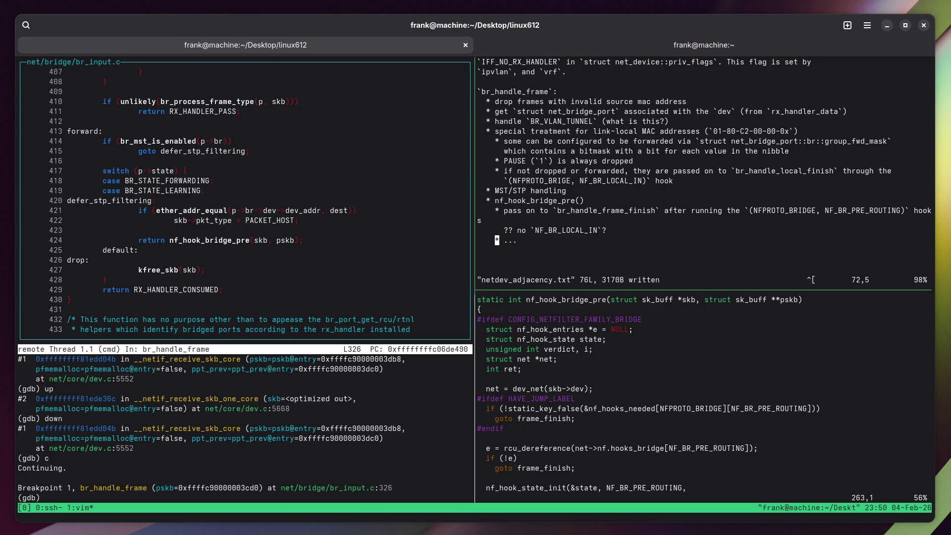
type(":w")
key("Return")
key("j")
key("j")
key("j")
key("k")
key("ctrl+b")
Zoom the notes and copy macsec_handle_frame from the rx_handler list.
key("z")
left_click(37, 241)
left_click(38, 92)
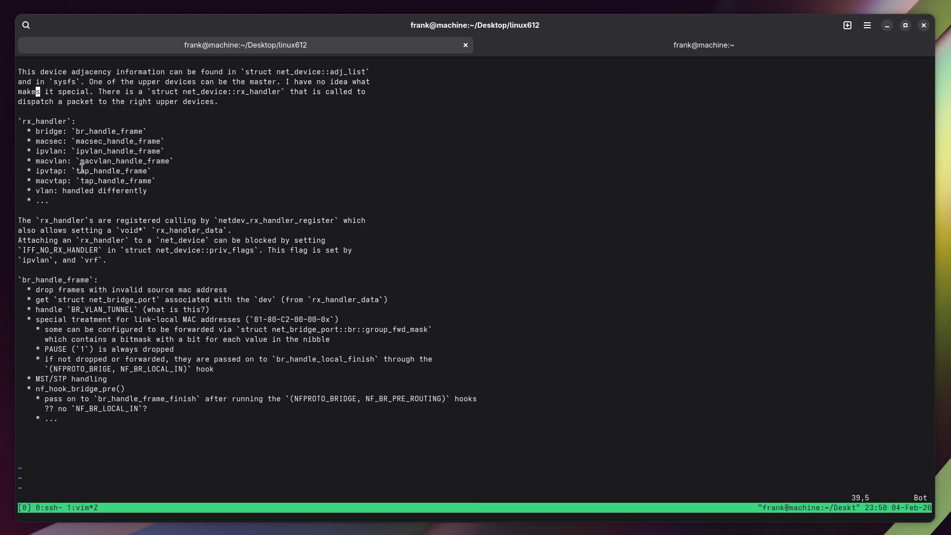
double_click(50, 131)
double_click(54, 280)
double_click(118, 141)
right_click(100, 146)
left_click(105, 152)
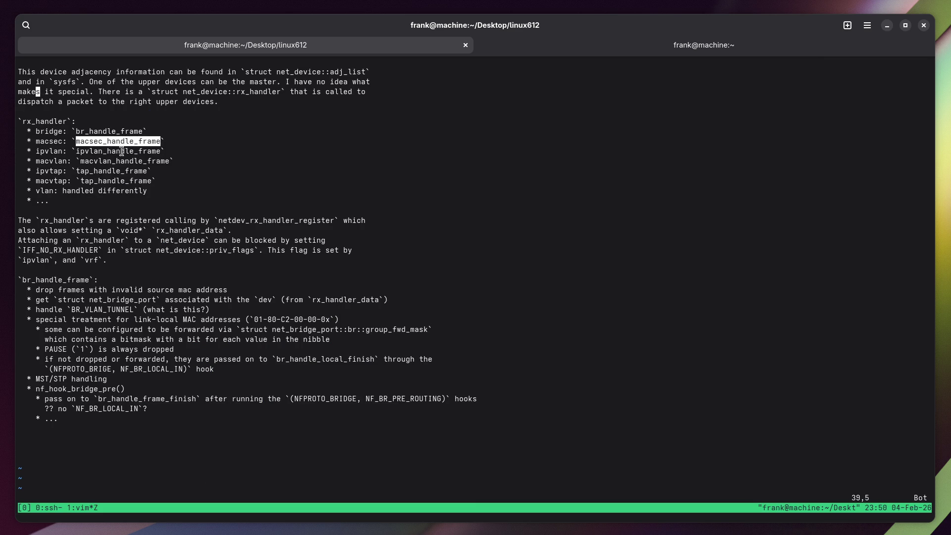
Append a `macsec_handle_frame`: heading at the end of netdev_adjacency.txt and save.
key("shift+g")
key("k")
key("k")
type("i`")
key("ctrl+shift+v")
type("`:")
key("Return")
key("Escape")
type(":w")
key("Return")
Restore the split layout and move to the source pane.
key("ctrl+b")
key("z")
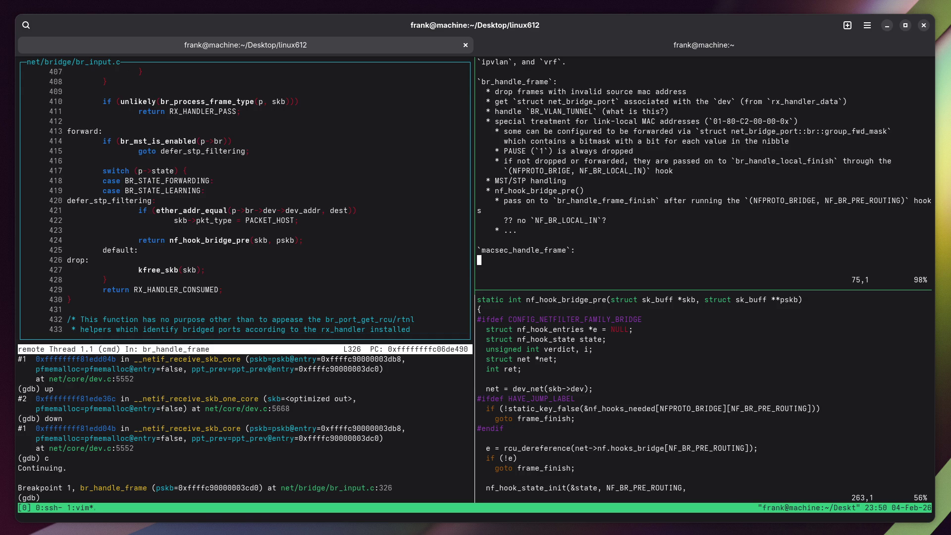
key("ctrl+b")
key("Down")
key("ctrl+b")
Close the br_input.c viewer and look up macsec_handle_frame's definition in cscope.
type("z:q")
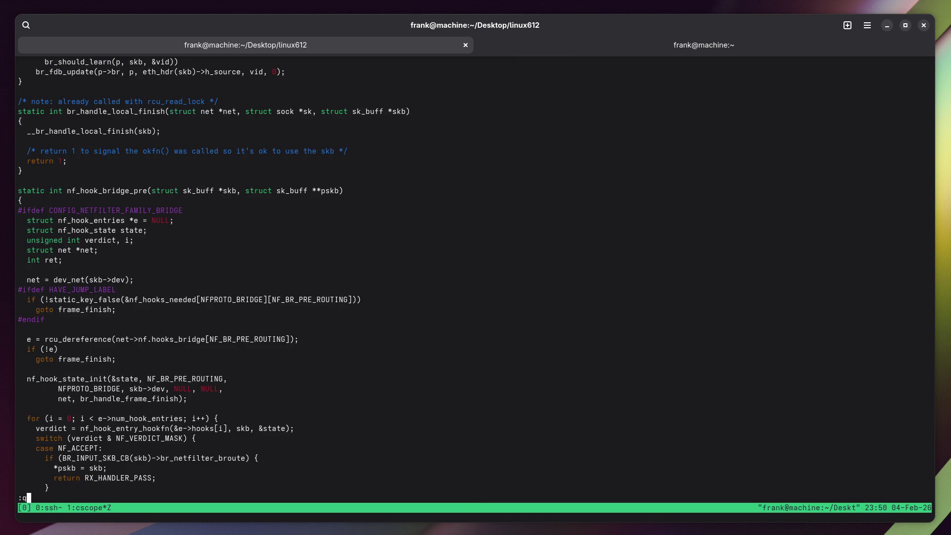
key("Return")
key("ctrl+shift+v")
key("Return")
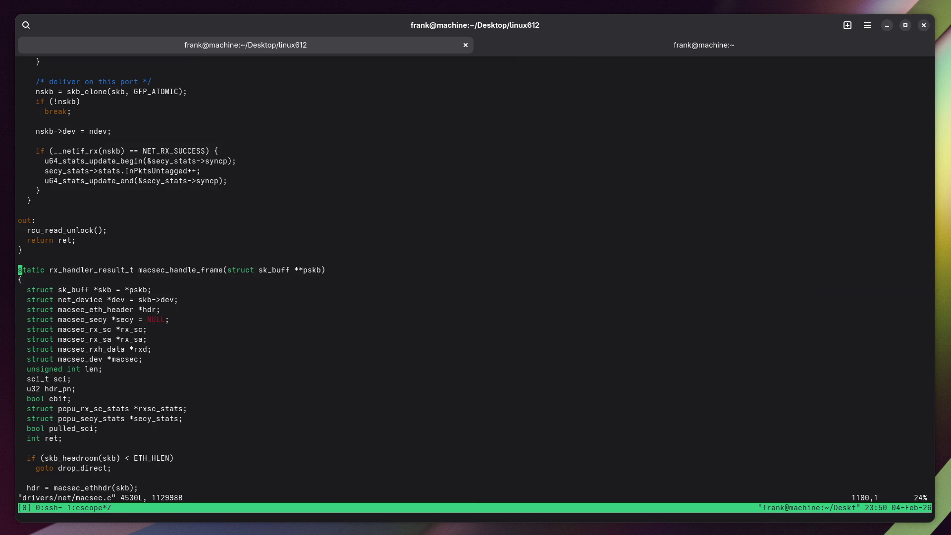
Read down macsec_handle_frame through the SecTAG checks and ethernet header push, marking pulled_sci.
key("t")
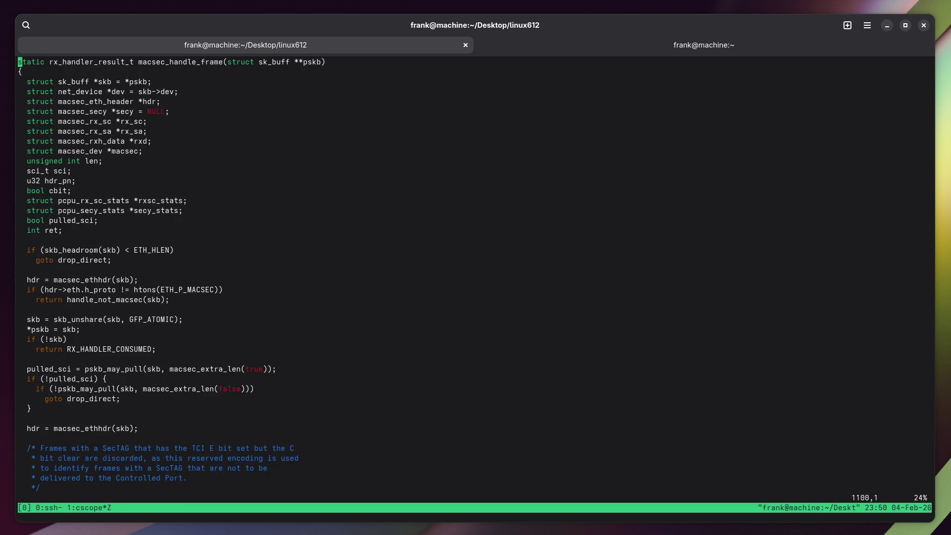
key("j")
key("j")
key("j")
key("j")
key("j")
key("j")
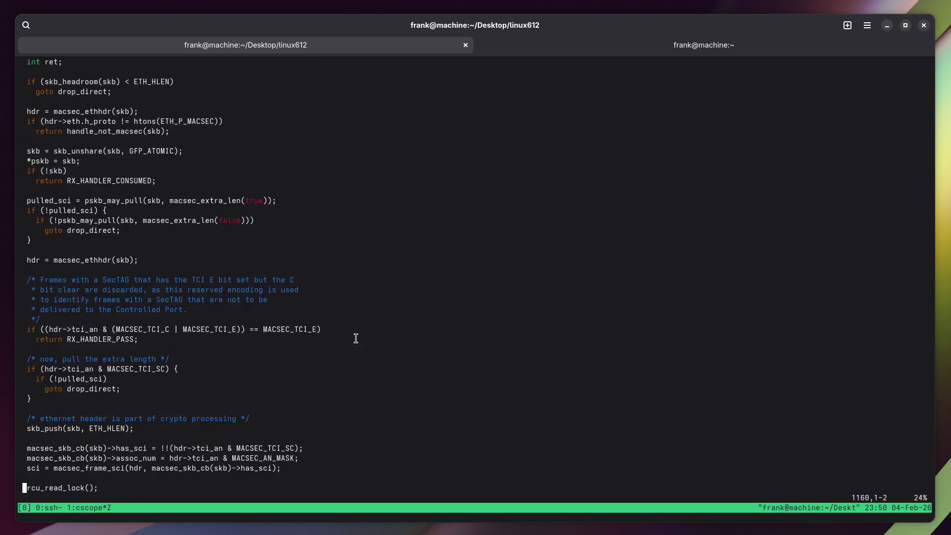
key("j")
key("j")
key("j")
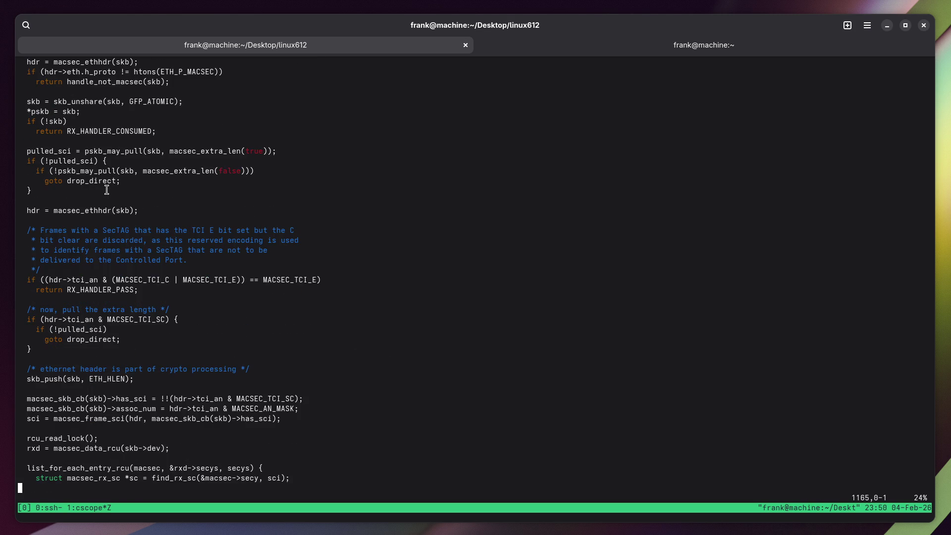
double_click(66, 161)
key("super")
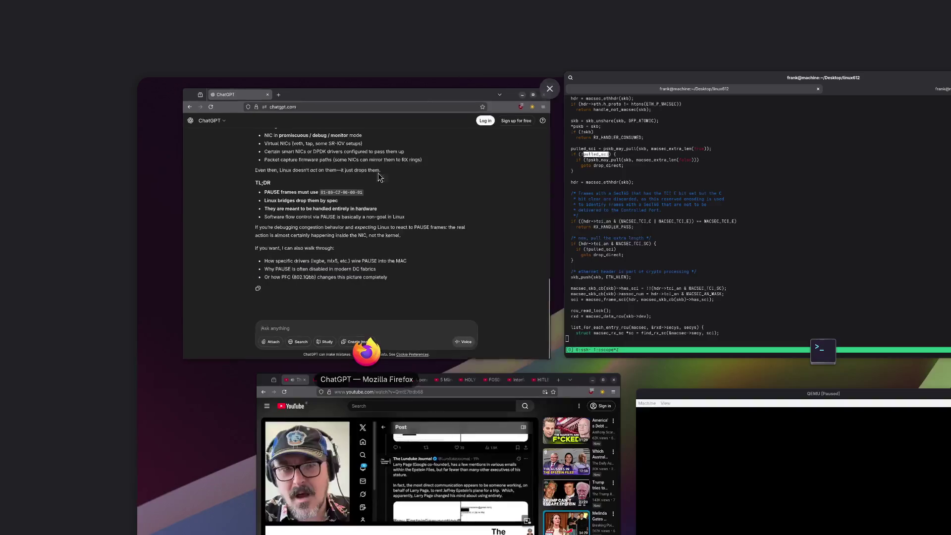
left_click(367, 445)
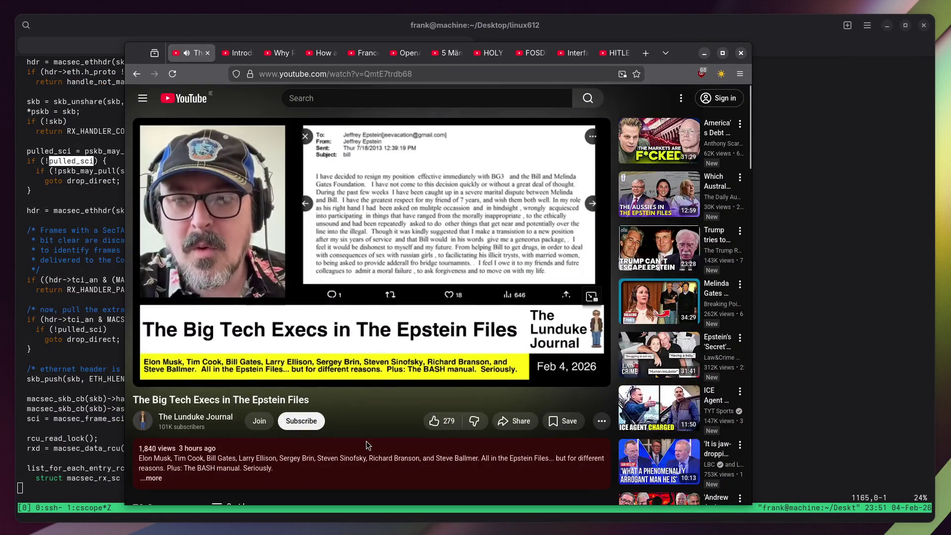
left_click(567, 375)
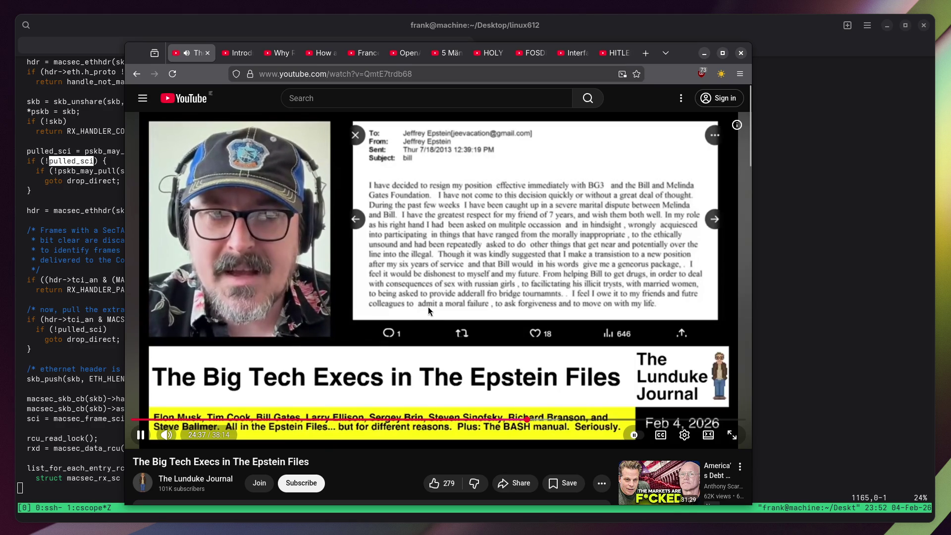
key("alt+Tab")
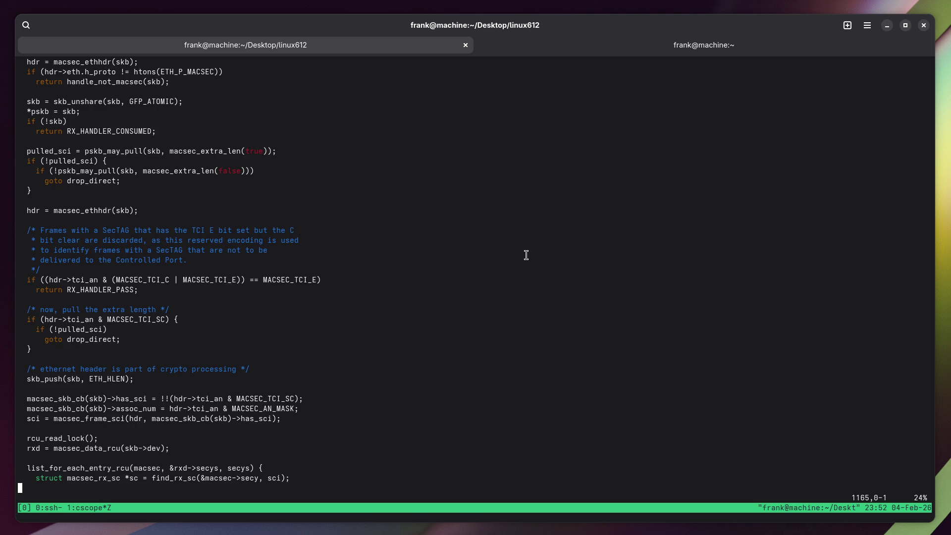
Page through macsec_handle_frame's validation and missing-SA handling to the deliver section, selecting macsec_finalize_skb.
key("j")
key("j")
key("j")
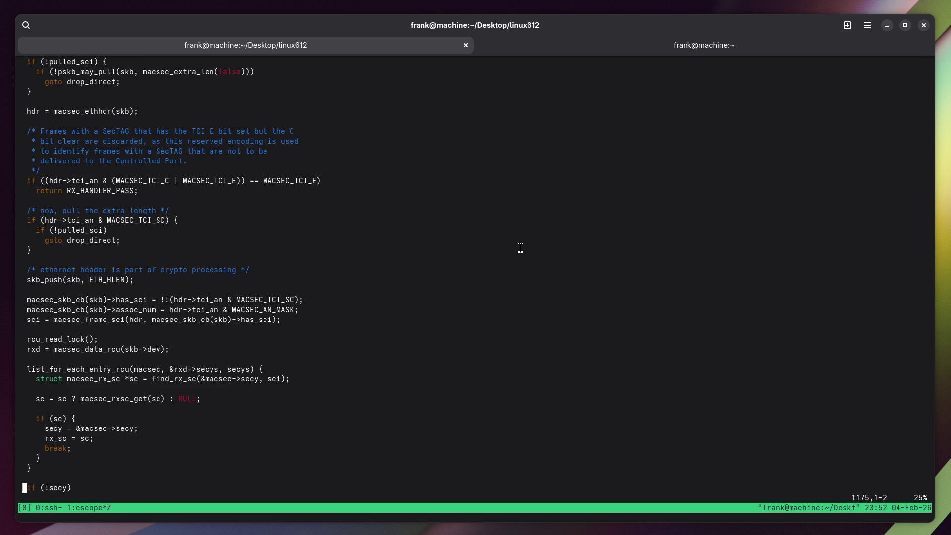
key("j")
key("j")
key("j")
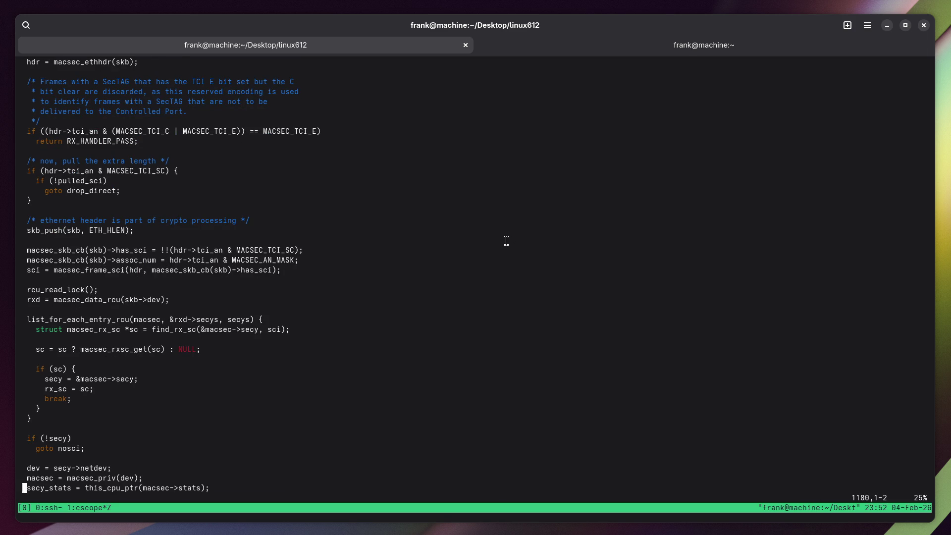
key("j")
key("j")
key("j")
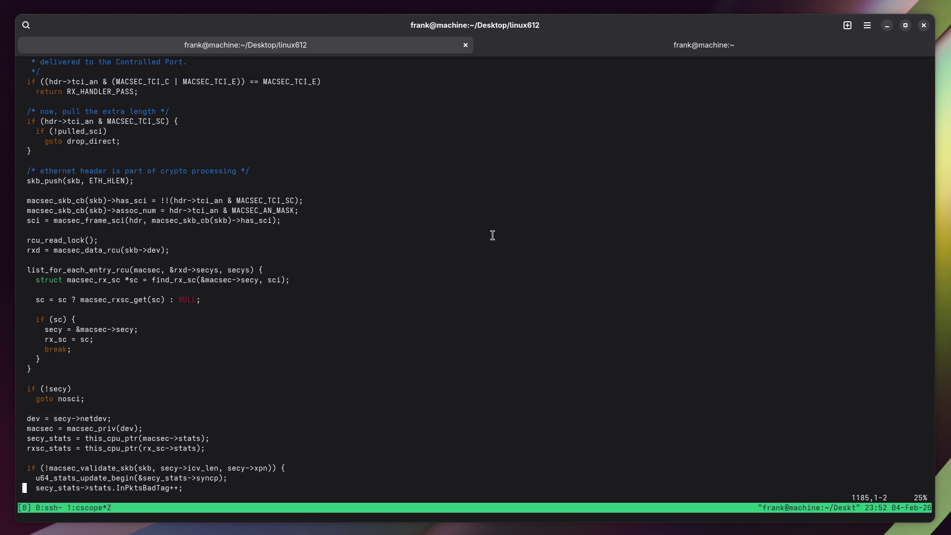
key("j")
key("j")
key("j")
key("j")
key("j")
key("j")
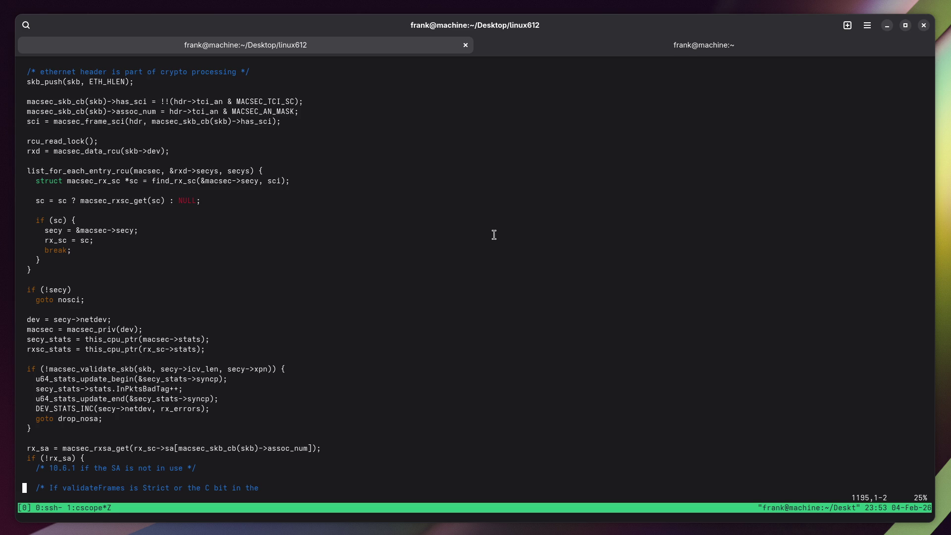
key("j")
key("j")
key("j")
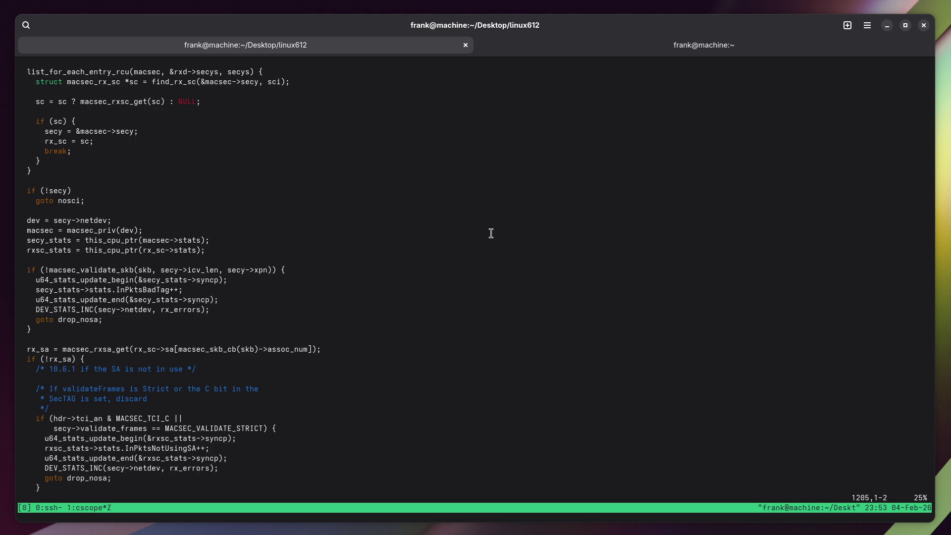
key("j")
key("j")
key("j")
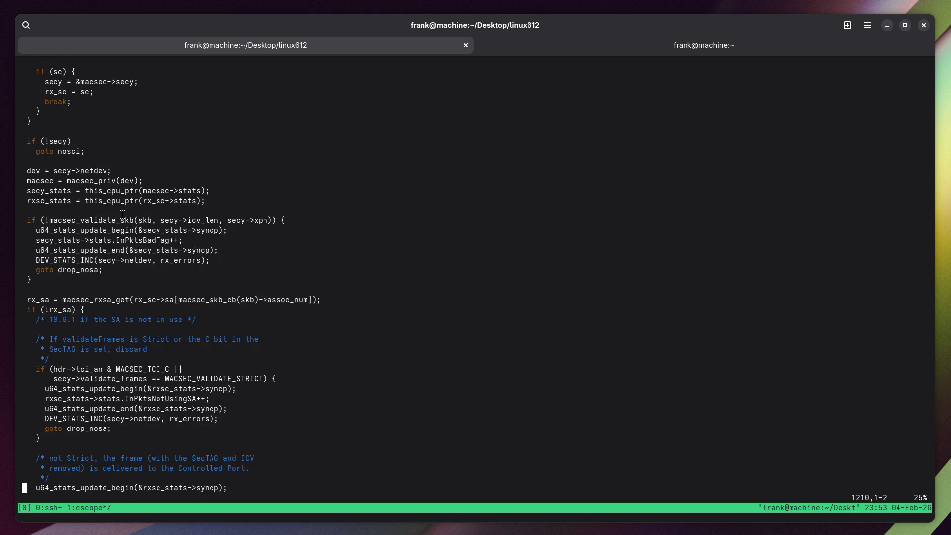
key("j")
key("j")
key("j")
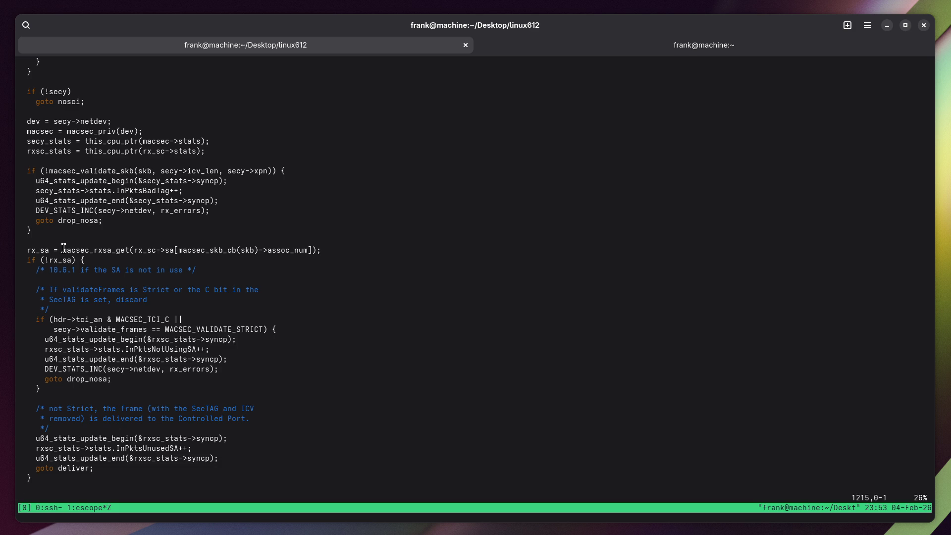
key("j")
key("j")
key("j")
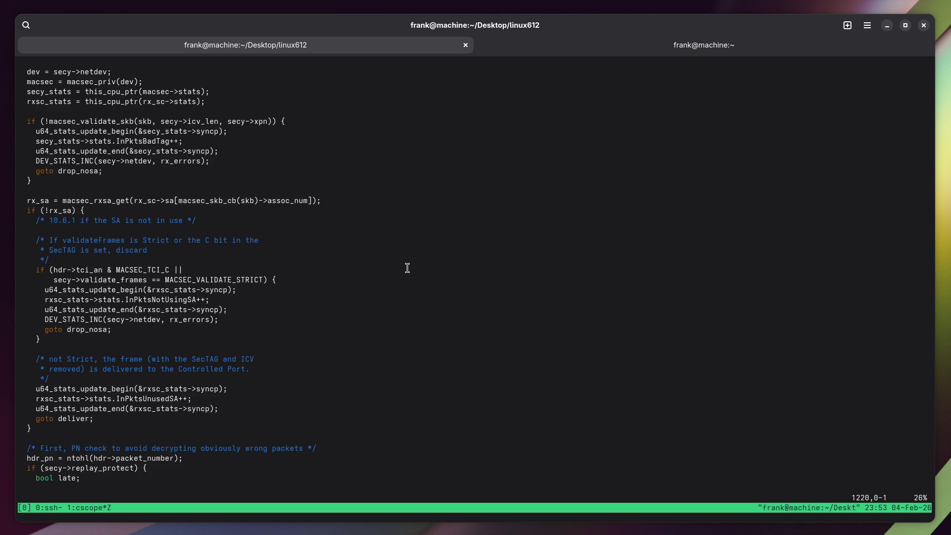
key("j")
key("j")
key("j")
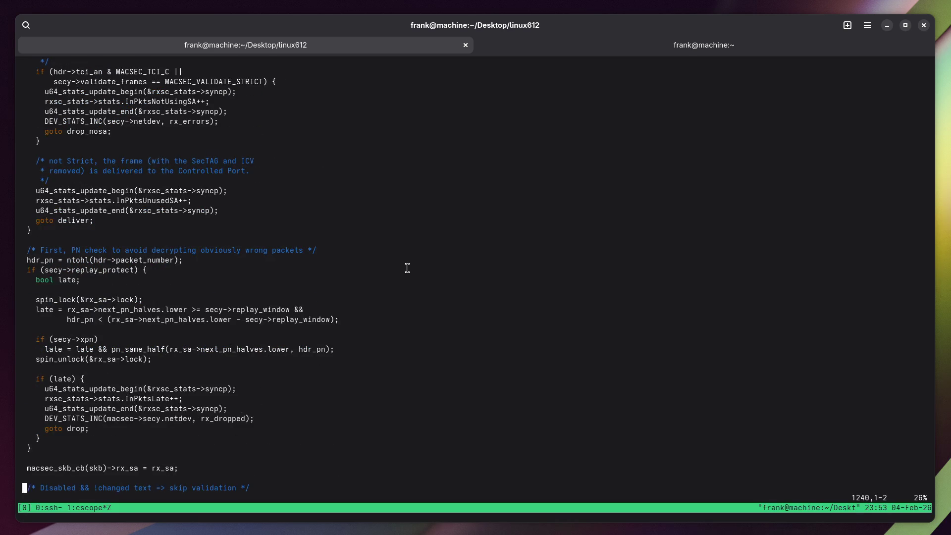
key("j")
key("j")
key("j")
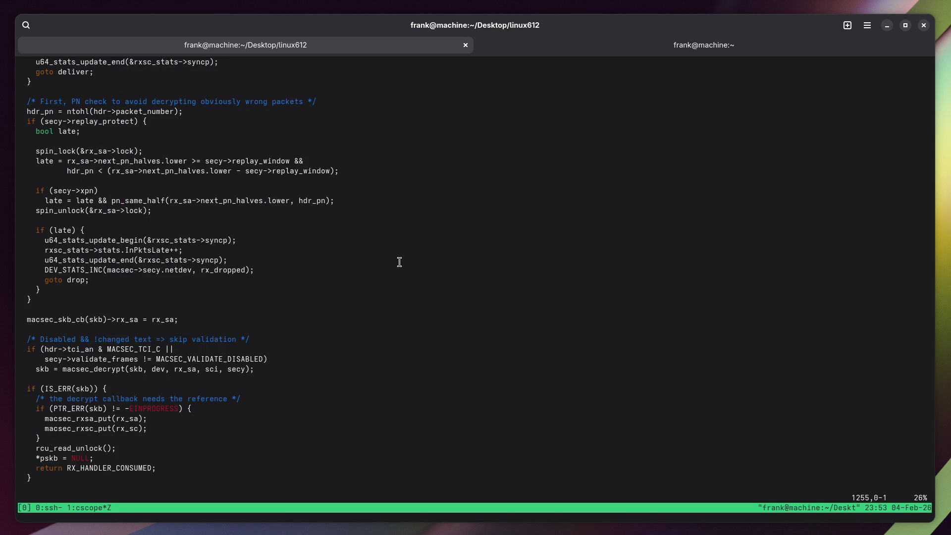
key("j")
key("j")
key("j")
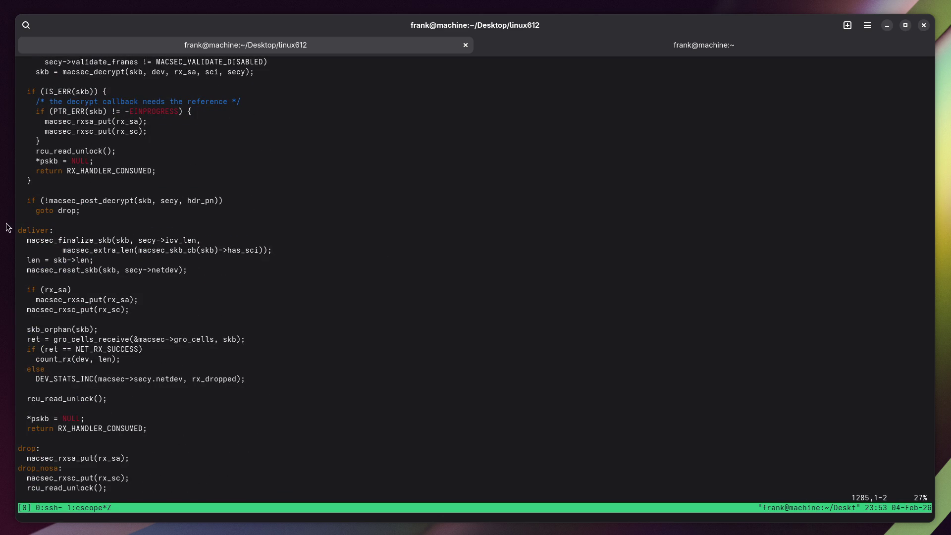
double_click(43, 237)
Copy the macsec_finalize_skb name from the deliver section.
right_click(44, 237)
left_click(79, 250)
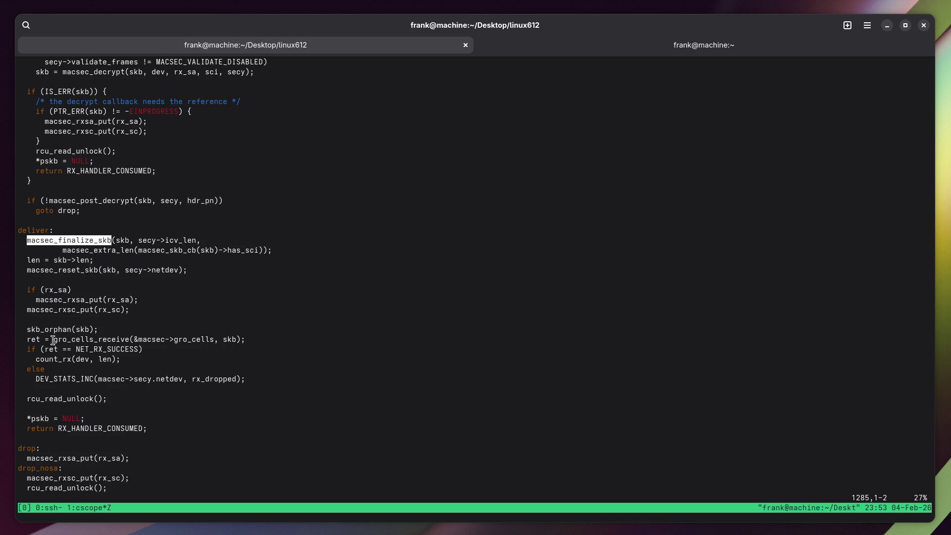
double_click(89, 339)
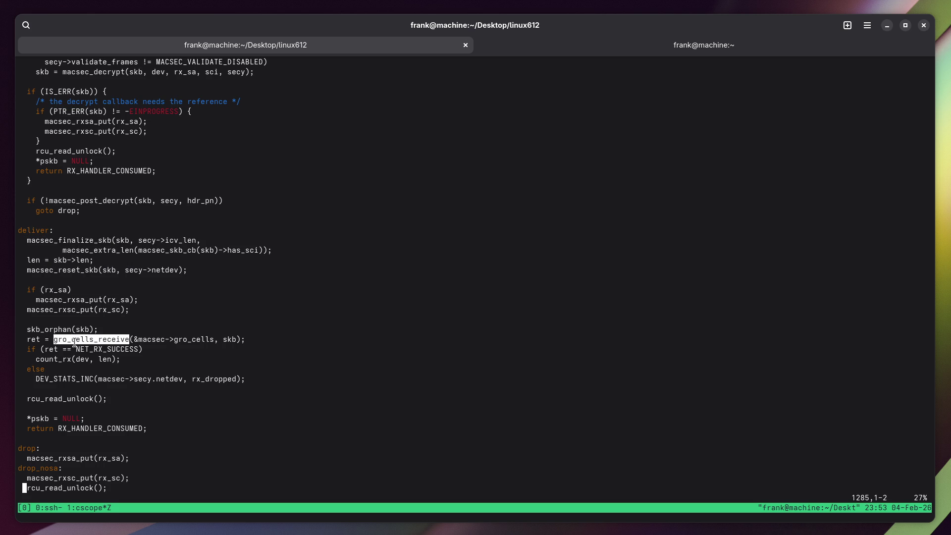
double_click(84, 241)
right_click(85, 243)
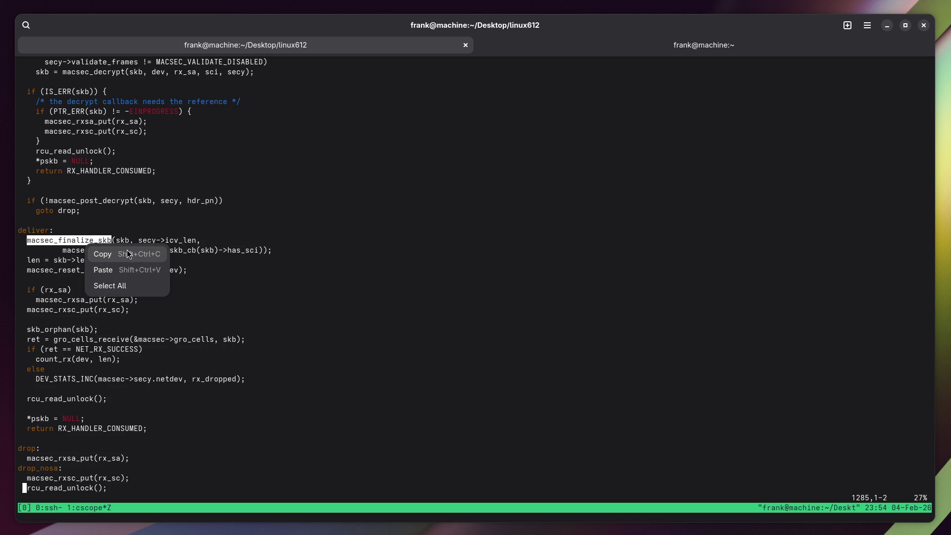
left_click(128, 254)
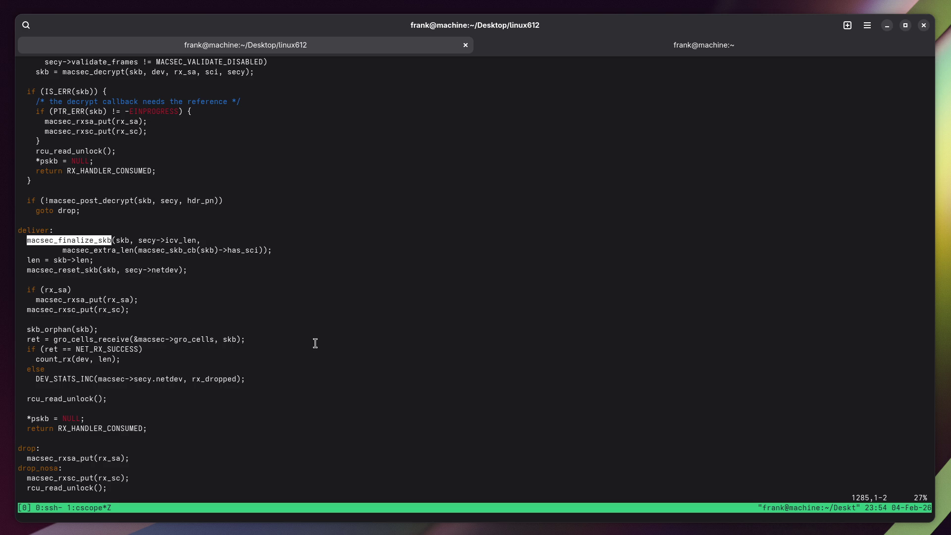
Relaunch cscope -d and open macsec.c read-only at macsec_finalize_skb, marking hdr_len in the memmove.
key("ctrl+z")
type("cscope -d")
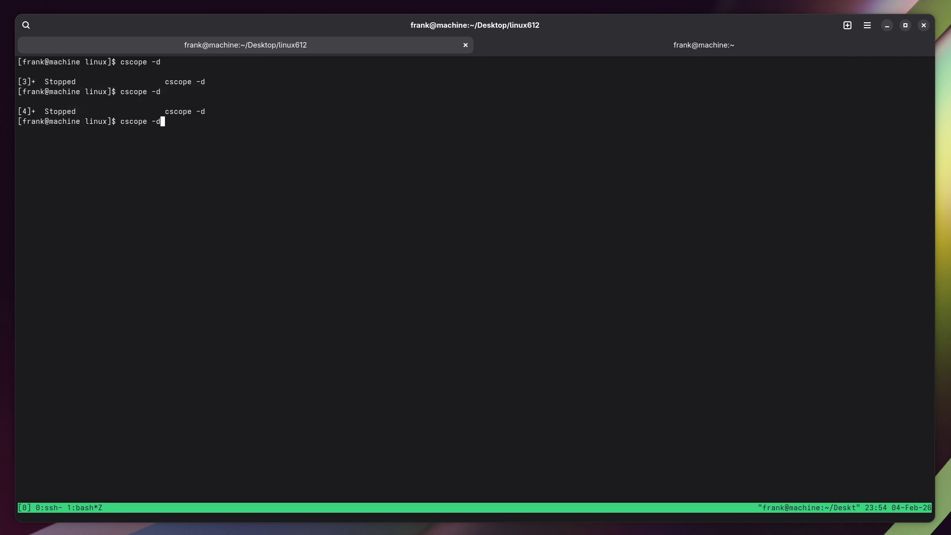
key("Return")
key("Down")
key("ctrl+shift+v")
key("o")
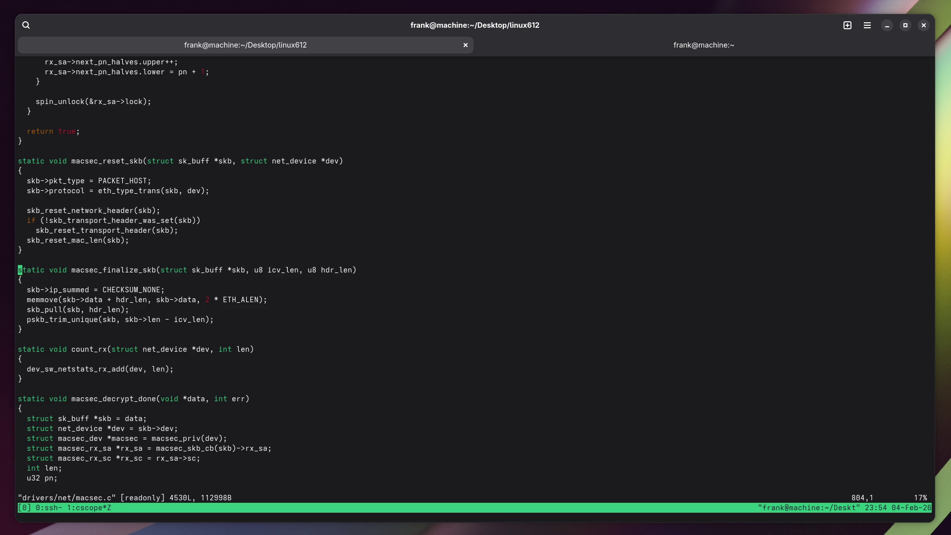
double_click(133, 299)
key("super")
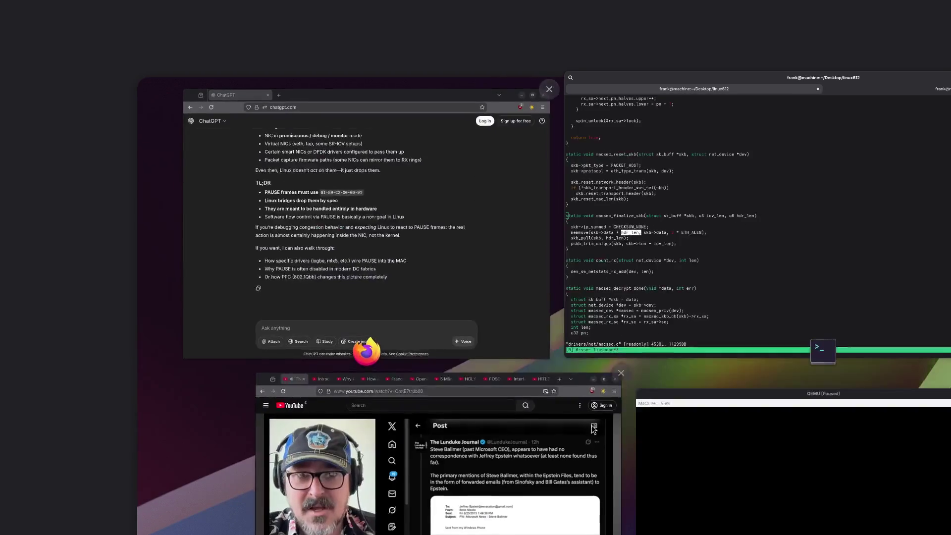
Search the web for 'macsec header' in a new Firefox tab.
left_click(387, 234)
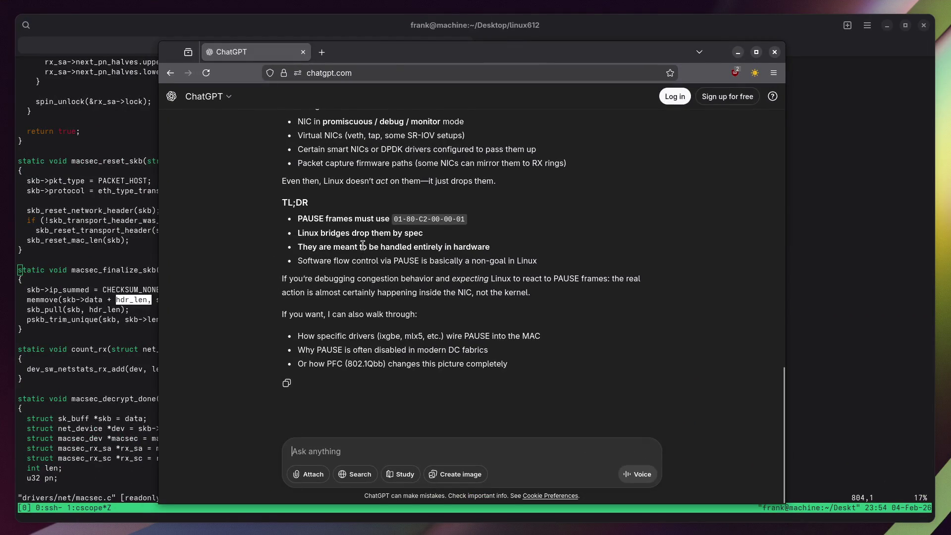
key("ctrl+t")
type("macsec header")
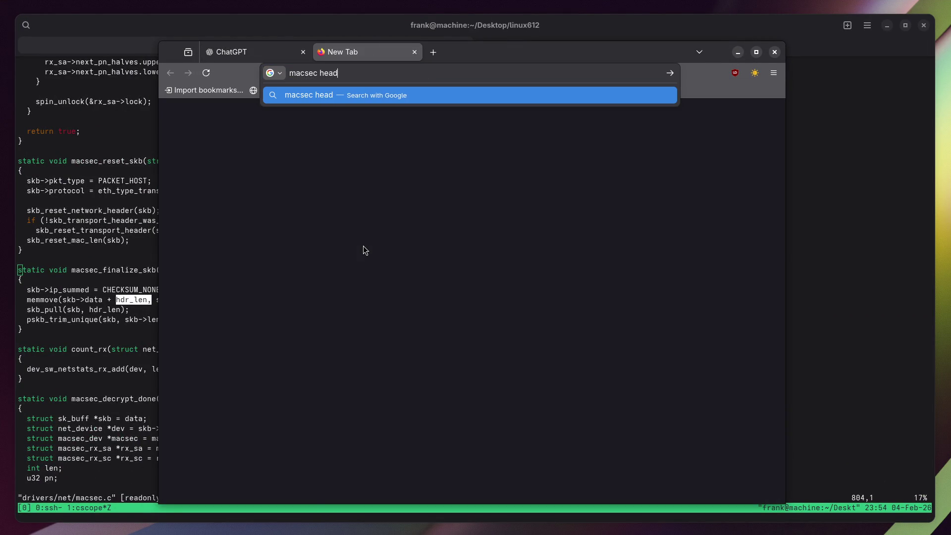
key("Return")
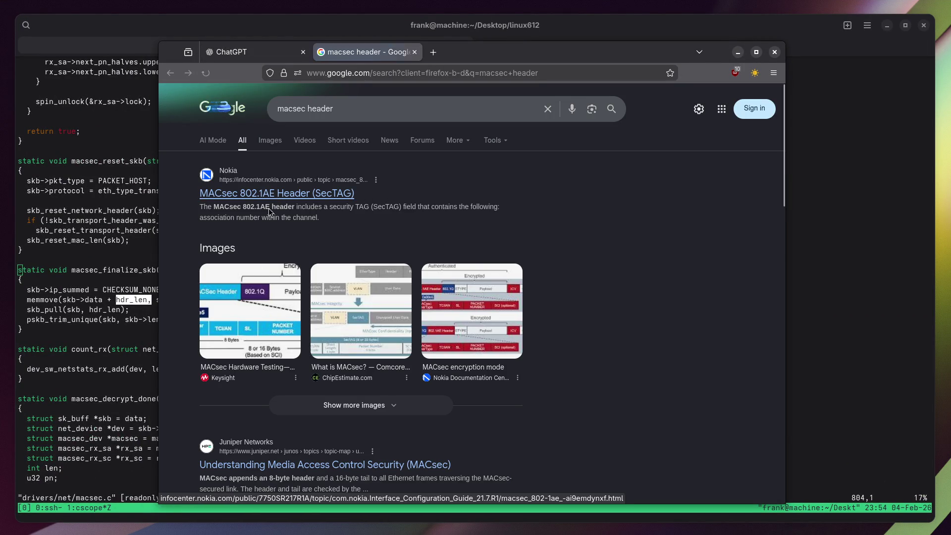
scroll(213, 302, "down", 4)
scroll(162, 331, "up", 4)
scroll(221, 238, "down", 5)
Skim the Wikipedia IEEE 802.1AE article, then view the Keysight MACsec header diagram in image results.
left_click(218, 276)
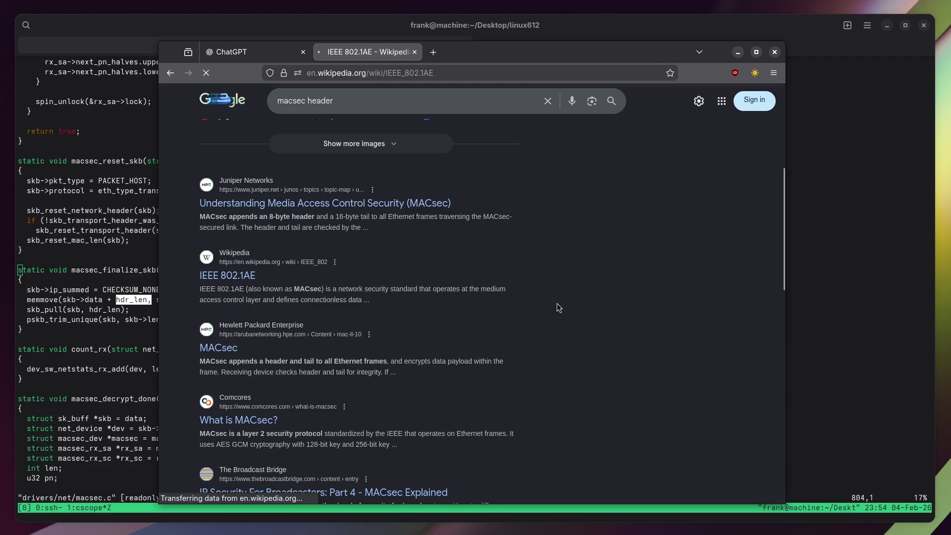
scroll(556, 284, "down", 15)
scroll(555, 285, "down", 10)
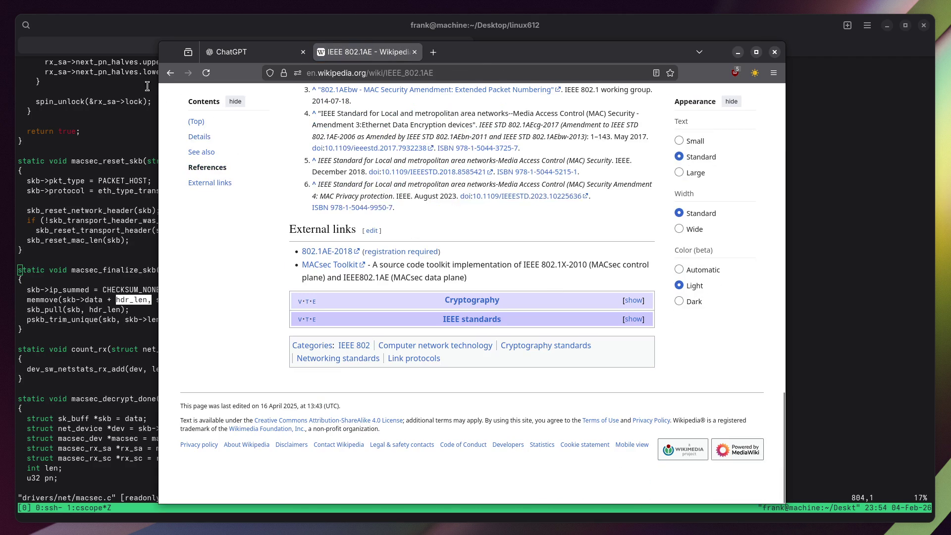
left_click(170, 73)
left_click(270, 140)
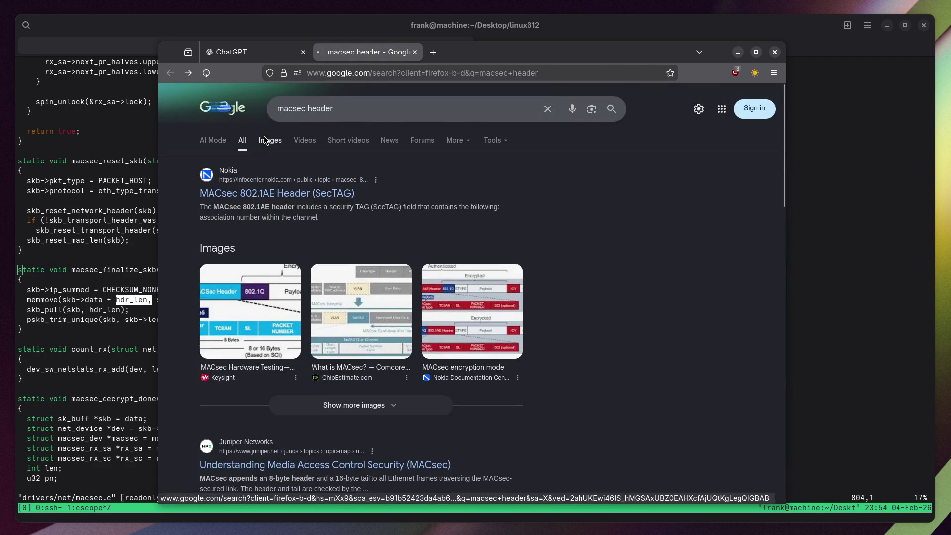
left_click(271, 229)
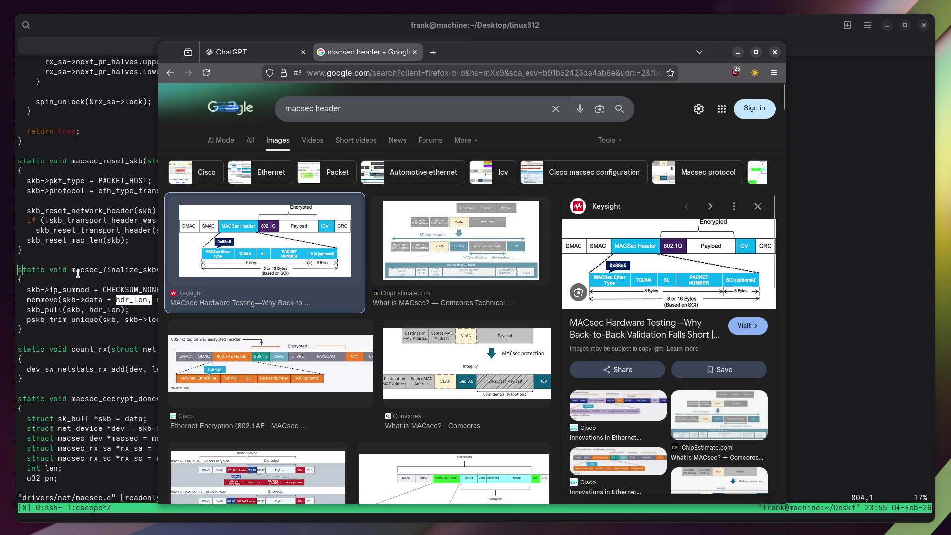
left_click(132, 301)
double_click(133, 301)
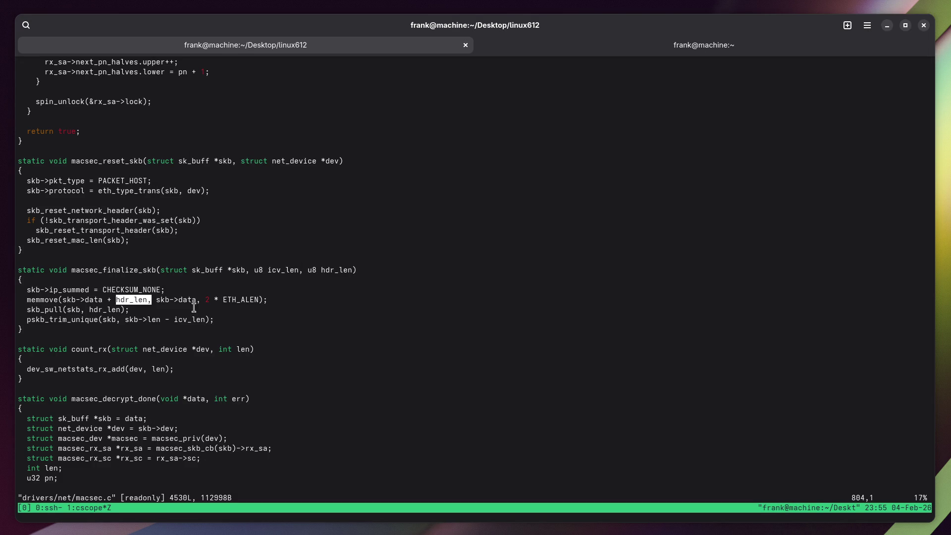
Quit the extra vim copies of macsec.c and cscope, and resume the suspended editor with fg.
left_click(323, 251)
type(":q")
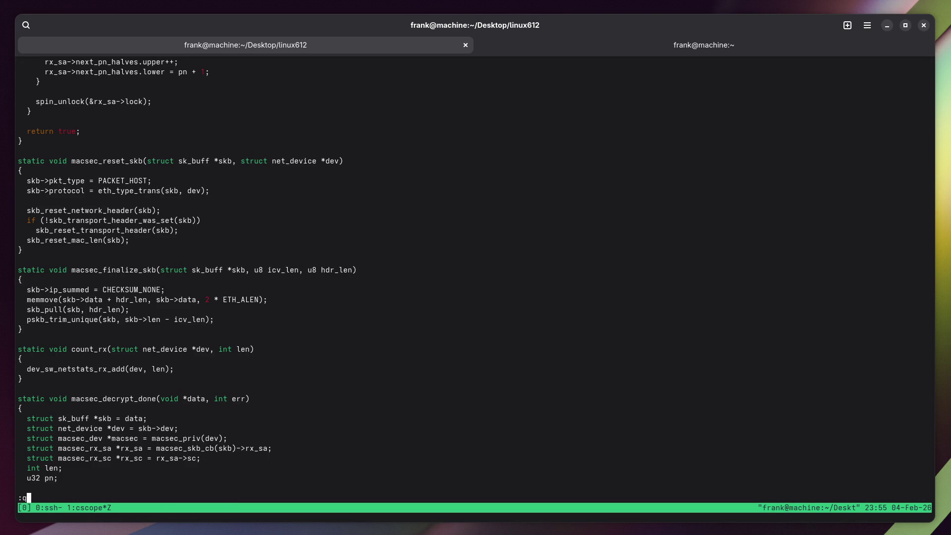
key("Return")
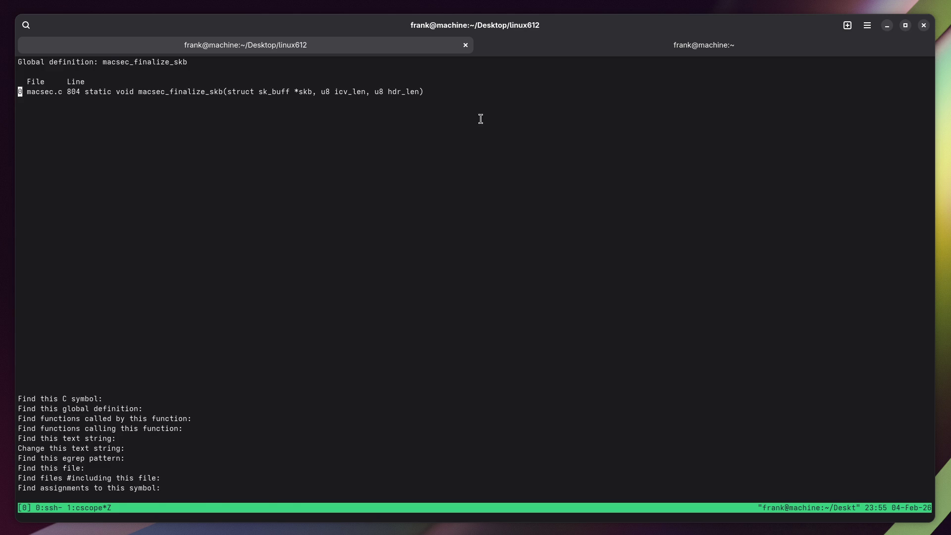
key("Return")
type("o")
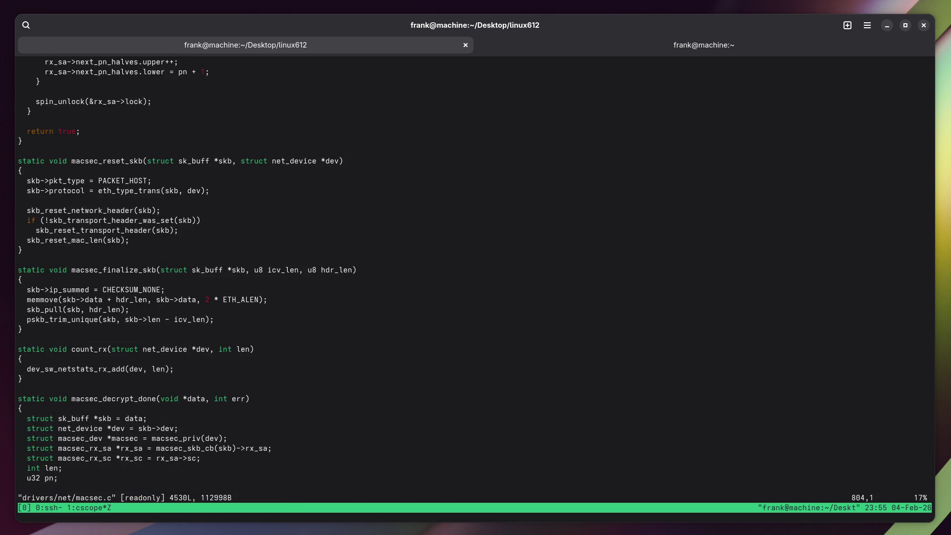
type(":q")
key("Return")
key("ctrl+d")
type("fg")
key("Return")
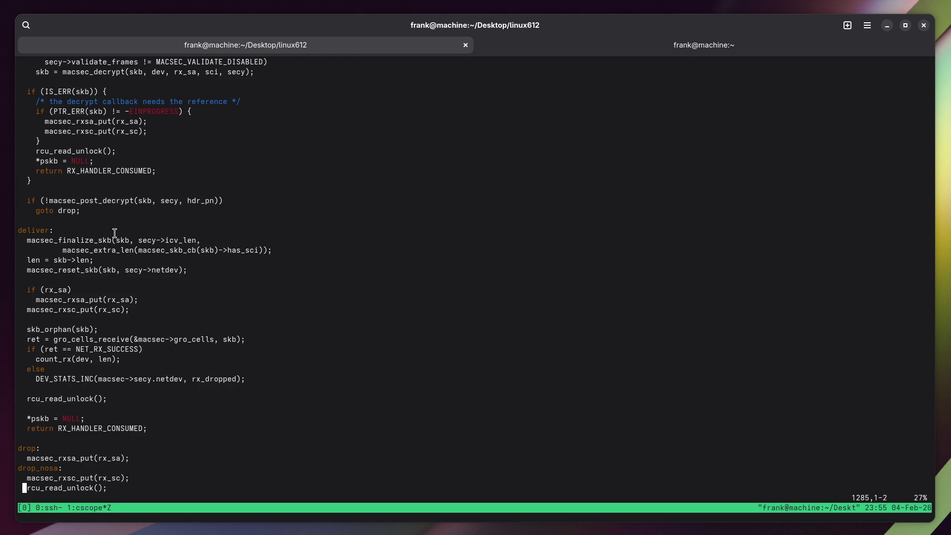
Unzoom the tmux pane, move to the notes pane and begin a bullet 'MAC sec is'.
key("ctrl+b")
key("z")
key("ctrl+b")
key("Up")
type("i  ")
type("MAC s")
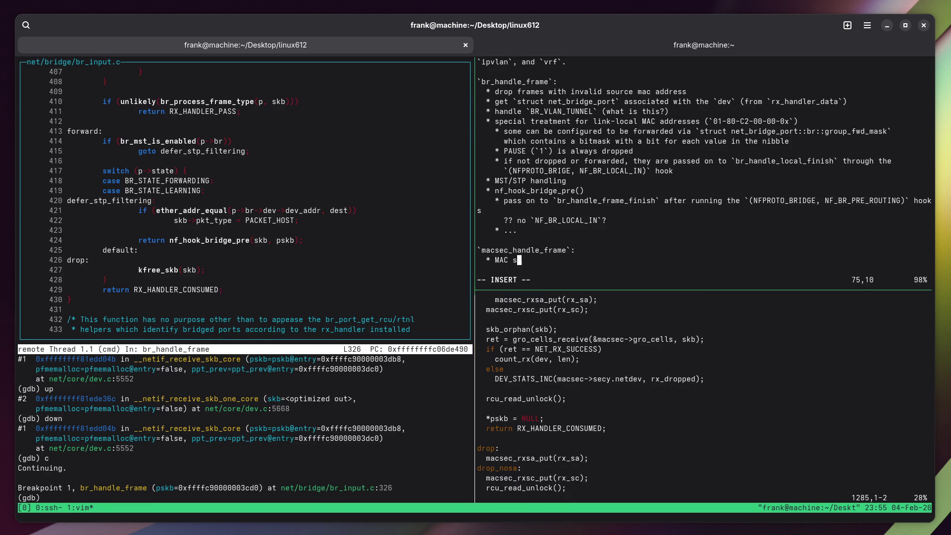
type("ec is")
Reword the bullet to 'MAC sec inserts its own header just after the'.
key("BackSpace")
key("BackSpace")
type("inserts a")
key("BackSpace")
key("BackSpace")
type("its own header just after the")
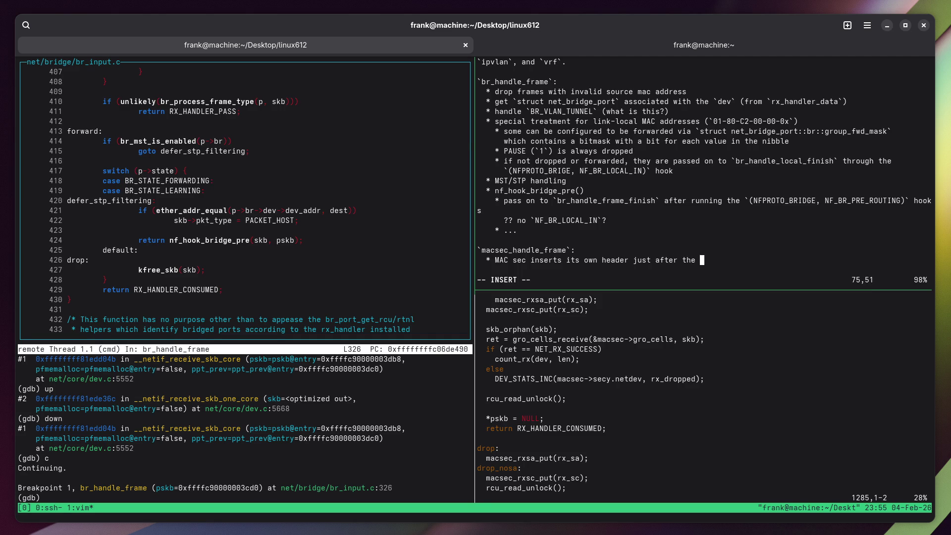
key("super")
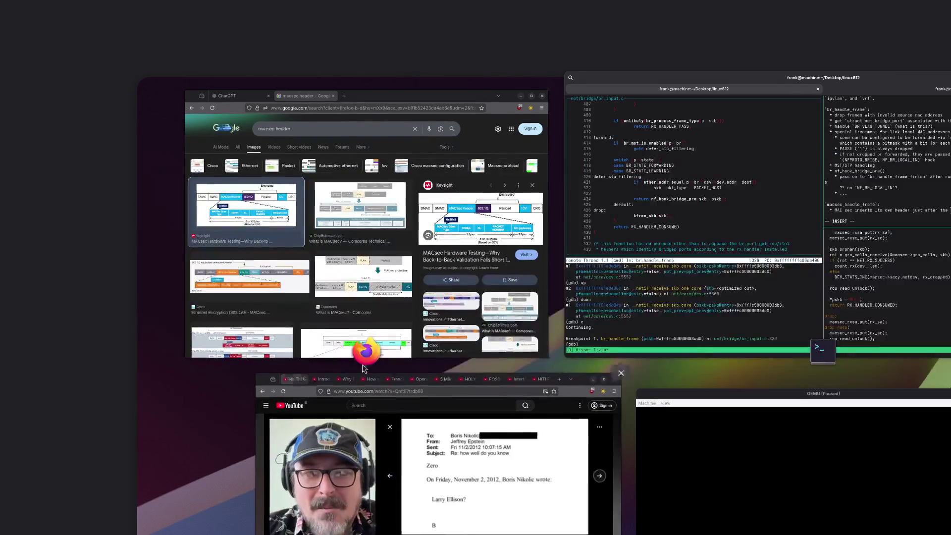
left_click(241, 248)
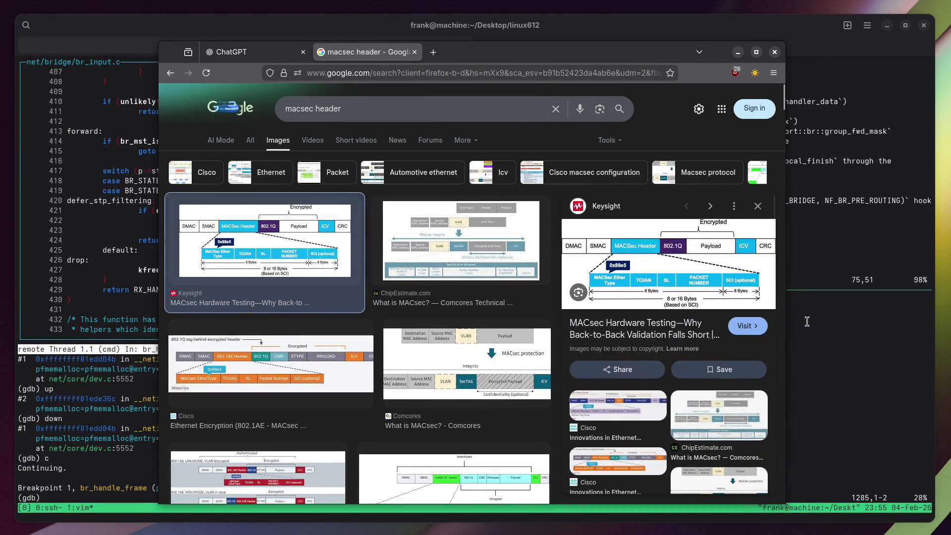
left_click(788, 286)
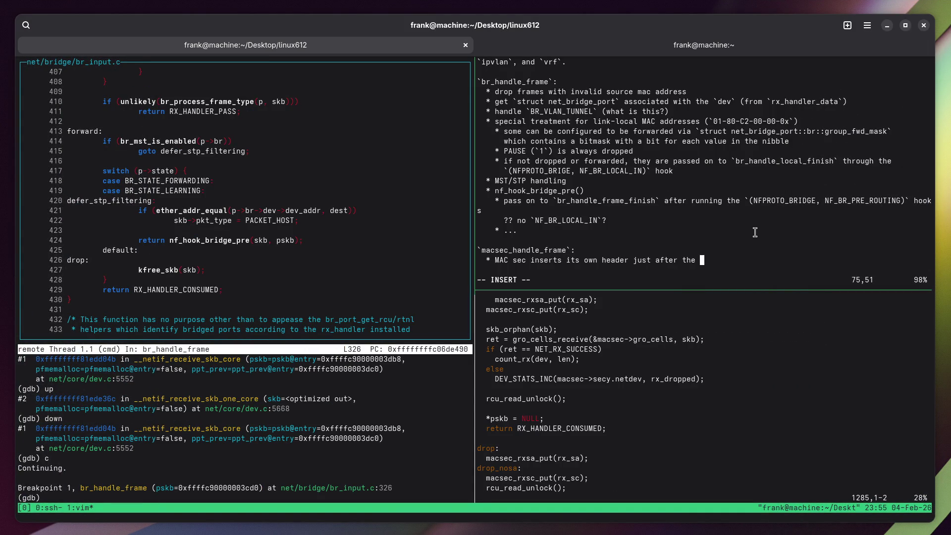
Finish the sentence with '`(dmac, smac)` at the beginning of an Ethernet frame.' and add bullet '* Decrypt the frame'.
type("`(dmac, sm")
type("ac)`")
type(" at the beginni")
type("ng of")
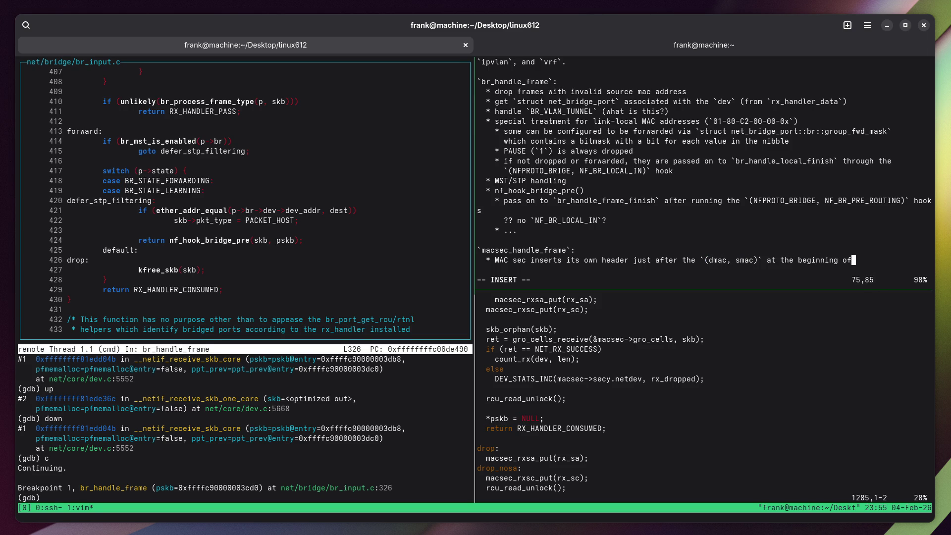
key("BackSpace")
type("an  ")
type("   Ethernet fra")
type("me.")
key("Return")
type("* ")
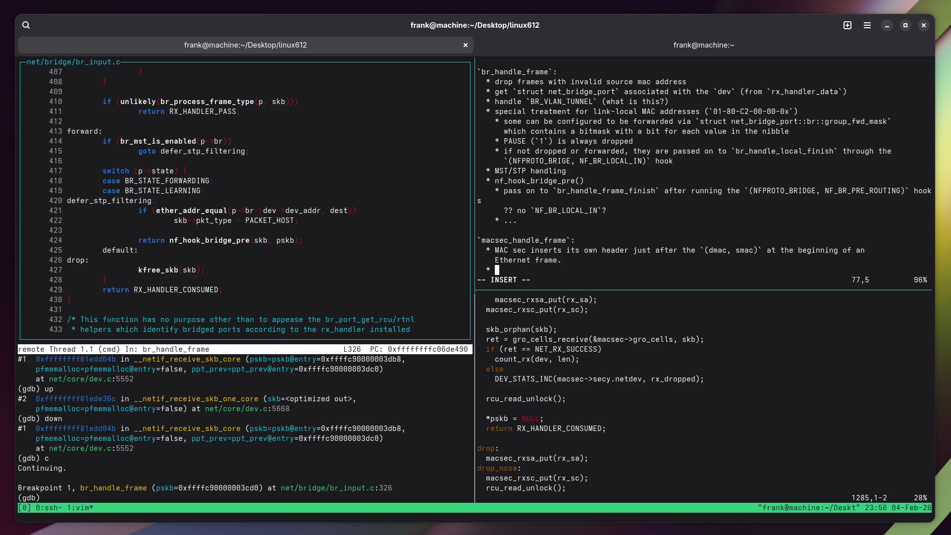
type("Decrypt th")
type("e frame")
key("Return")
type("*")
Append 'Everything past that header is encrypted, excluding the checksum, of course' to the Ethernet frame sentence.
key("Up")
key("Up")
key("End")
type("Everything past that header is encryted")
key("BackSpace")
key("BackSpace")
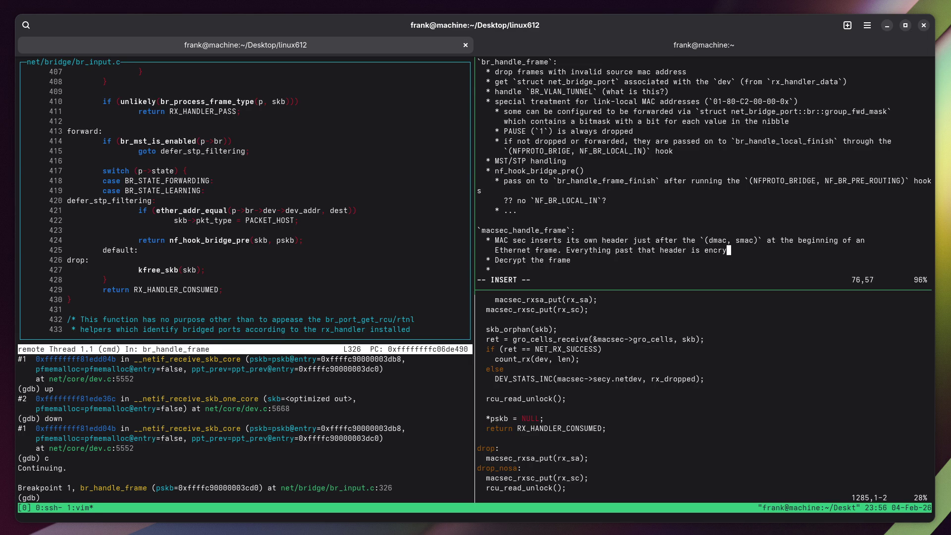
type("ted, excludi")
type("ng the")
key("super")
left_click(793, 329)
type("checksum")
type(",of course")
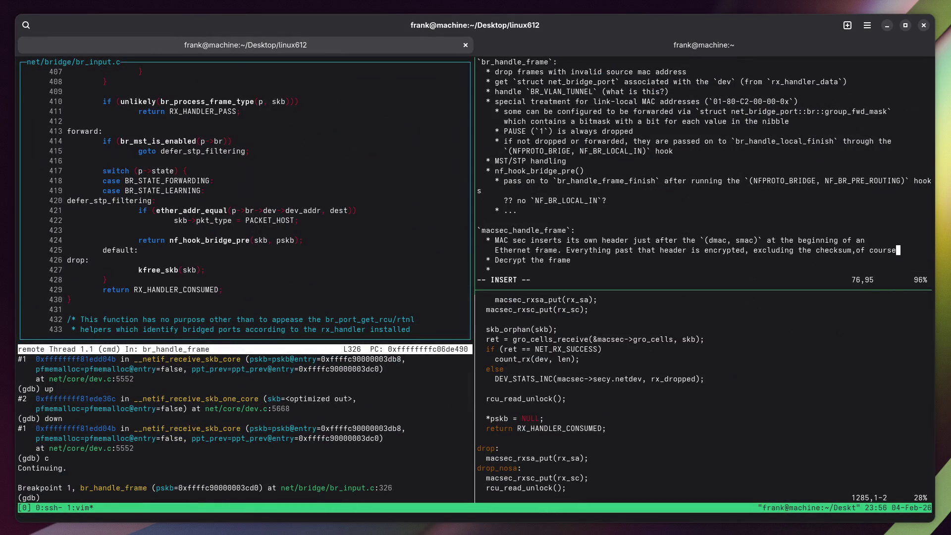
key("Left")
key("Left")
key("Left")
key("Escape")
Write the next bullet: 'Copy `(dmac, smac)` forward just before the just decrypted frame's ethertype'.
key("j")
key("j")
key("shift+a")
key("i")
type("Copy ")
type("`(dmac, ")
type("sma")
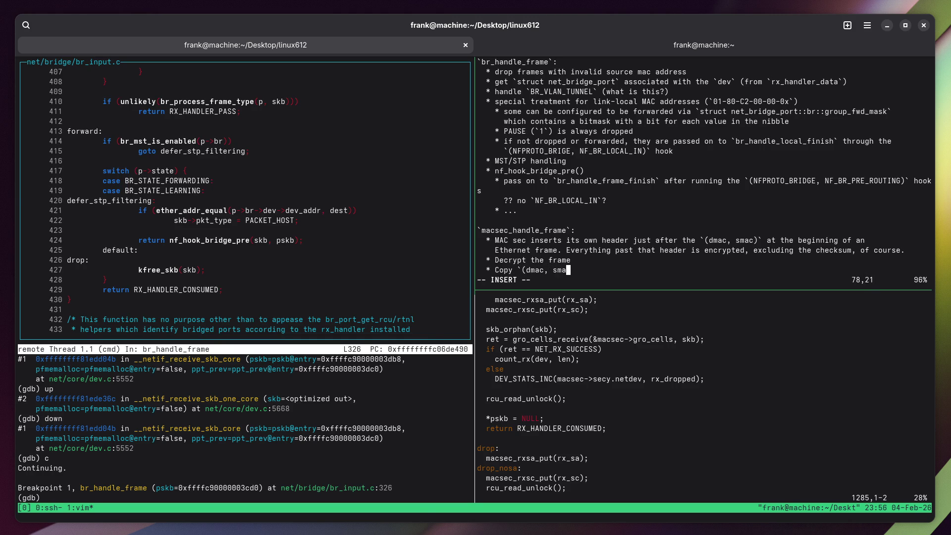
type("c)` forward")
key("BackSpace")
type("so that the")
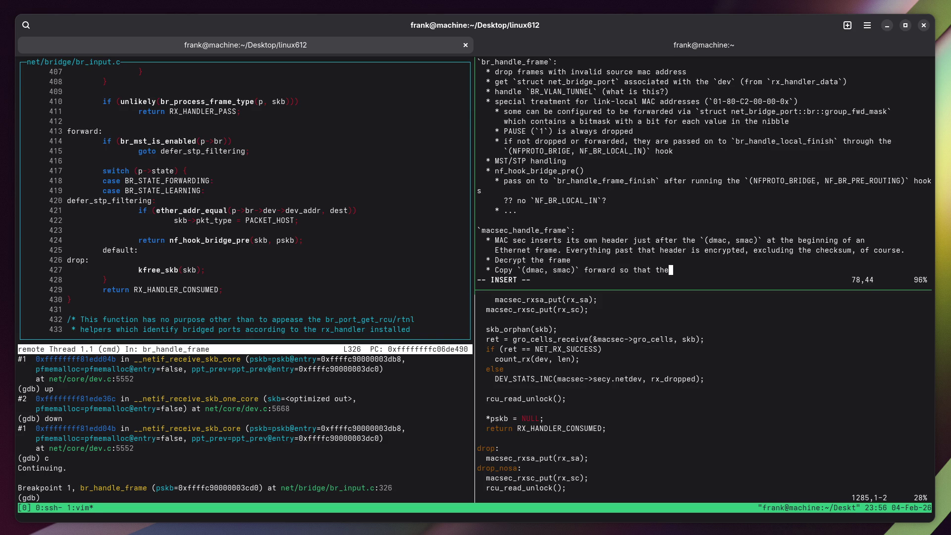
key("ctrl+w")
key("ctrl+w")
key("ctrl+w")
type("just ")
type("b")
type("efore the in")
key("BackSpace")
key("BackSpace")
type("just decrypte")
type("d ")
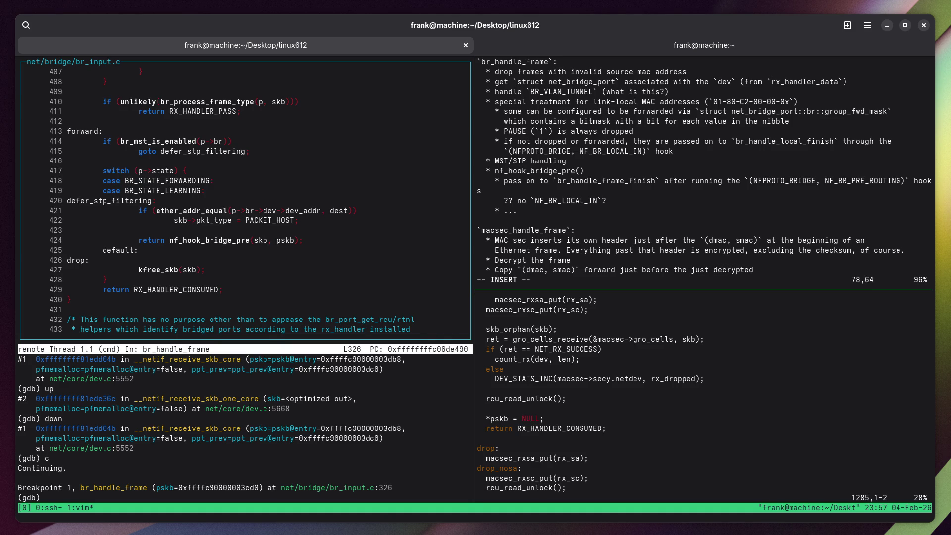
type("fram'")
type("'s ethertype")
key("Return")
Start the layout line 'encrypted: smac,dmac,macsecEthType,[],crc'.
type("encryoted")
key("Left")
key("Left")
key("Left")
key("BackSpace")
type("p")
key("Escape")
type("A:  smac,dmac,")
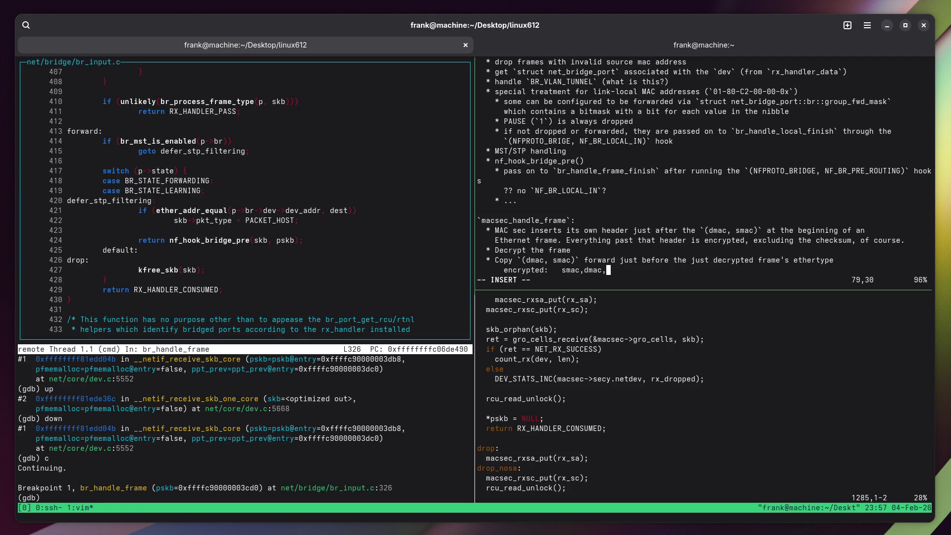
type("secEthType,")
type("[],")
type("crc")
key("Left")
key("Left")
key("Left")
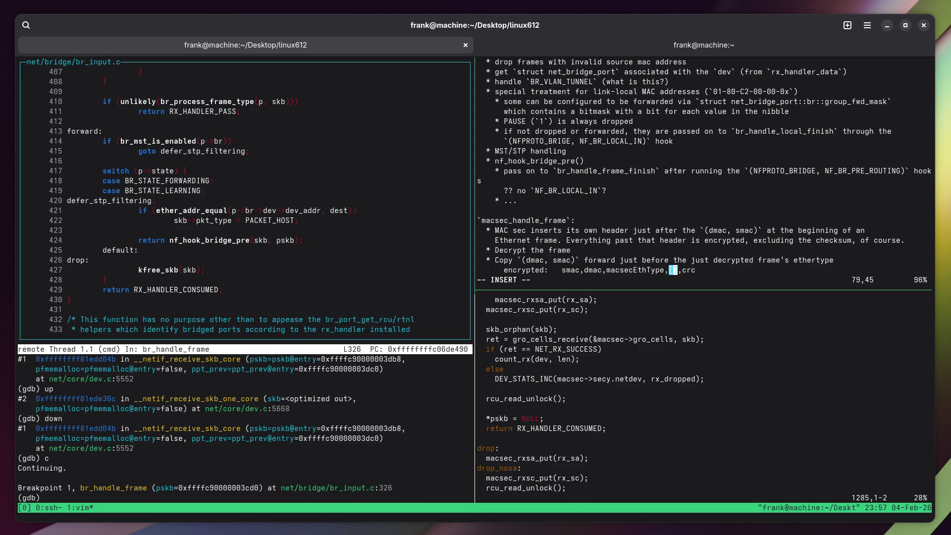
Insert 'macsecHdr' after macsecEthType in the encrypted layout line.
key("super")
left_click(754, 260)
type("...,")
key("Left")
key("BackSpace")
key("BackSpace")
key("BackSpace")
type("macSec")
key("BackSpace")
key("BackSpace")
key("BackSpace")
type("secData")
key("BackSpace")
key("BackSpace")
key("BackSpace")
type("Hdr")
Fill the brackets with 'ethType,...' to complete the encrypted frame layout.
key("Right")
key("Right")
type("encrypted,")
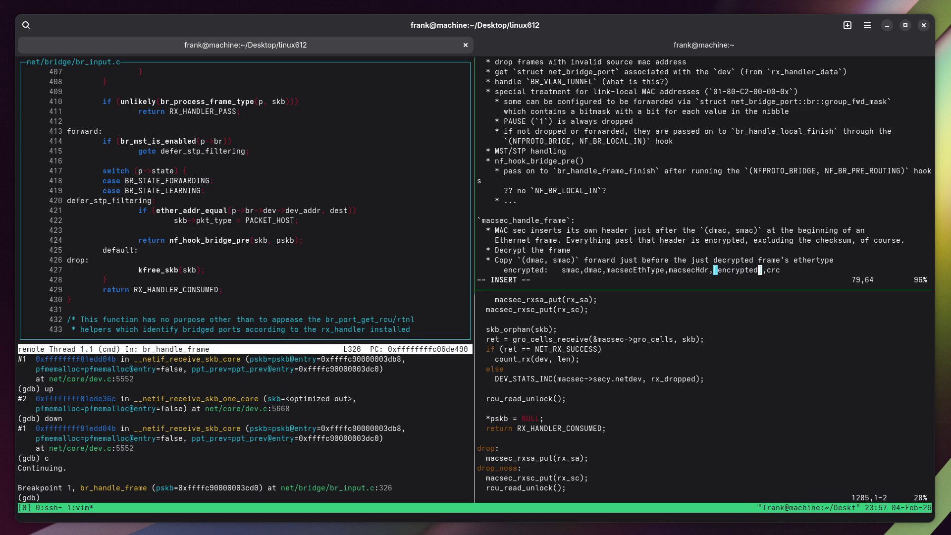
key("BackSpace")
key("BackSpace")
key("BackSpace")
type("i")
key("BackSpace")
type("enc")
type("rypte")
key("BackSpace")
key("BackSpace")
key("BackSpace")
key("BackSpace")
key("BackSpace")
key("BackSpace")
type("ethType")
type(",...")
key("Right")
key("Right")
key("Right")
key("Right")
Add a new line 'after decyption and copying forward:' below the layout.
key("Return")
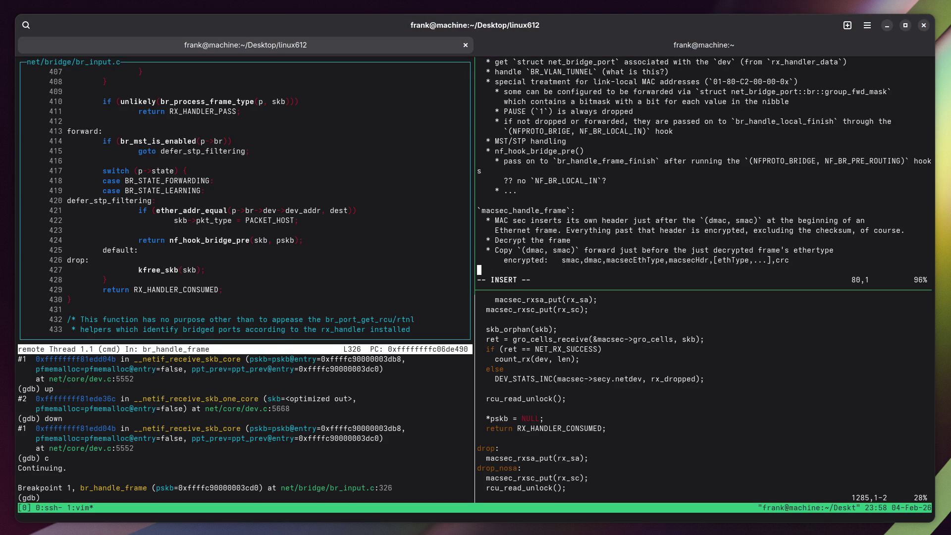
type("after")
type(" dec")
type("yption and ")
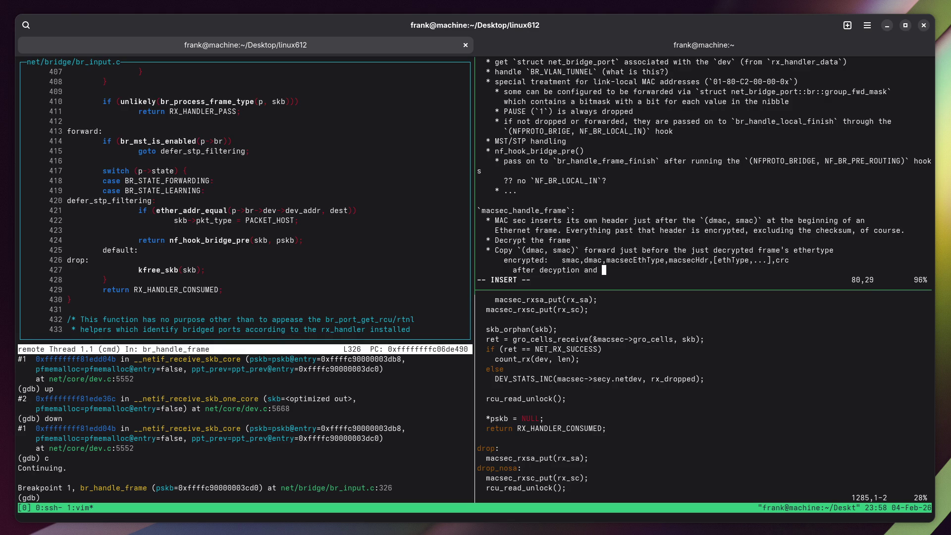
type("cop")
type("pying forwar")
type("d:")
key("Escape")
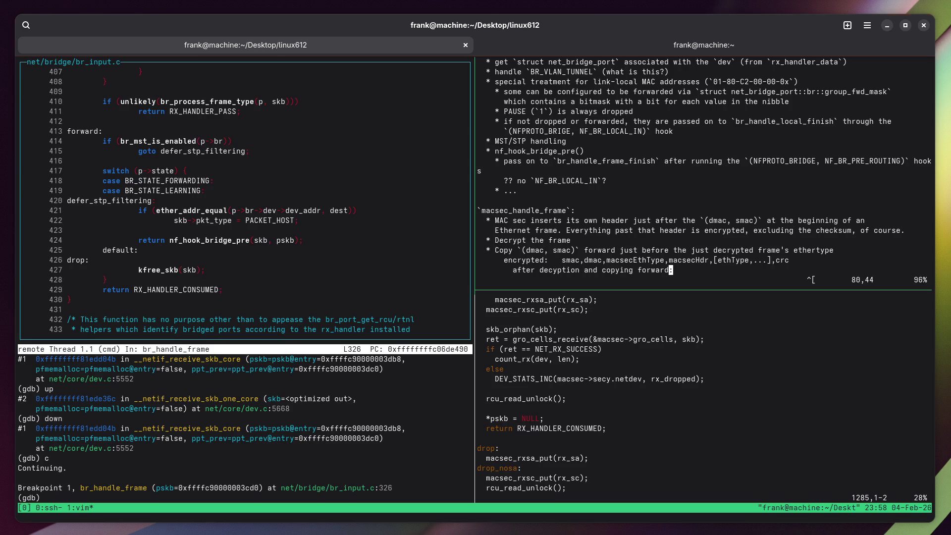
Duplicate the encrypted layout line without its label and start a shifted 'smac,dmac' line beneath.
key("k")
key("y")
key("y")
key("j")
key("p")
key("i")
key("Delete")
key("Delete")
key("Delete")
key("Delete")
key("Delete")
key("Delete")
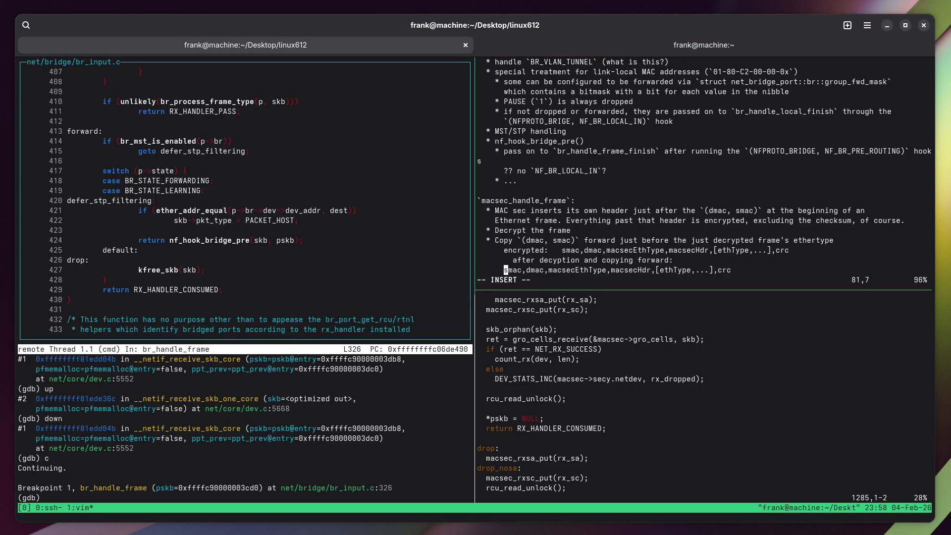
key("Escape")
key("Escape")
type("j")
type("a")
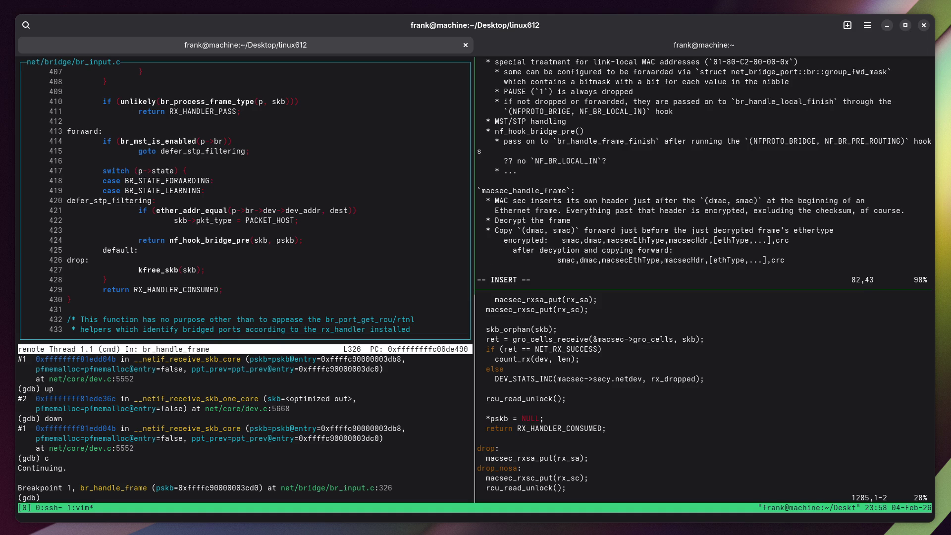
key("BackSpace")
key("BackSpace")
key("BackSpace")
type("smac,dmac")
Rename macsecHdr to macsecHeader in both layout lines.
key("Up")
key("Left")
key("Left")
type("ea")
key("Right")
type("e")
key("Up")
key("Up")
key("Left")
key("Left")
key("Left")
type("ea")
key("Right")
type("e")
Align the shifted line and complete it as 'smac,dmac,ethType,...'.
key("Down")
key("Down")
key("Down")
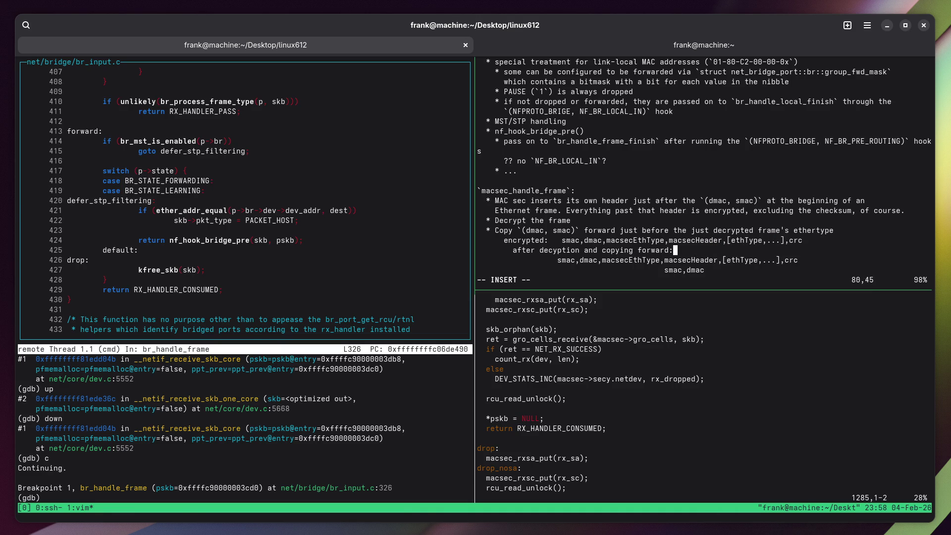
key("Left")
key("Left")
key("Left")
key("Right")
key("Right")
key("Right")
type(",")
key("BackSpace")
key("BackSpace")
type(",ethType,...")
Draw the first ASCII arrow, '--'--->------------------>', below the shifted line.
key("Return")
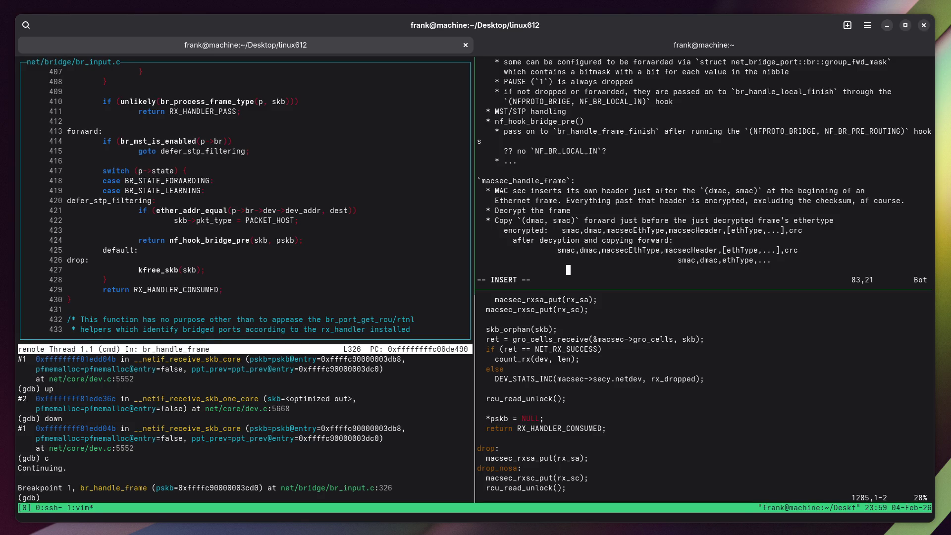
type("=")
key("BackSpace")
type("--'---")
key("Left")
key("Left")
key("Left")
key("BackSpace")
type(">")
key("Right")
key("Right")
key("Right")
type("------------------")
type(">")
Add a second double-headed arrow '<------------------------->' on a new line.
key("Up")
key("Up")
key("Up")
key("Escape")
key("Escape")
key("j")
key("j")
key("j")
type("o                           ")
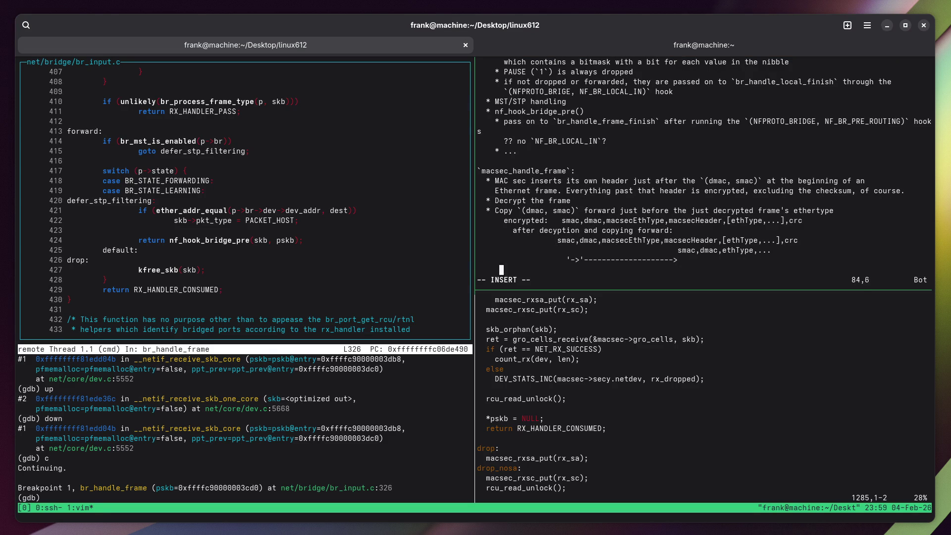
type("<-------------------------")
type(">")
Label the arrow span 'hdrlen', nudged right, and leave an empty line below it.
key("Return")
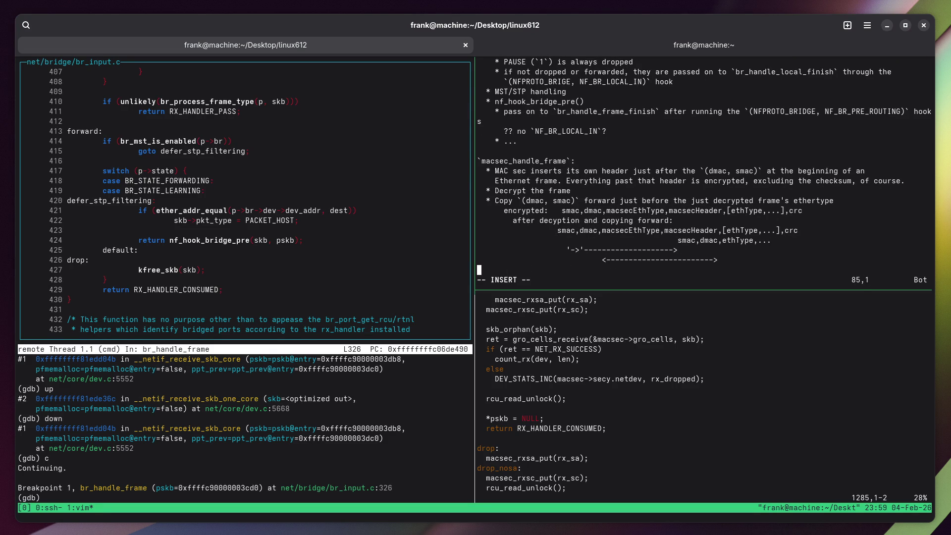
type("hdrlen")
key("Escape")
key("h")
key("h")
type("ir")
key("Escape")
type("bi")
key("Escape")
key("o")
key("Escape")
key("ctrl+b")
key("Left")
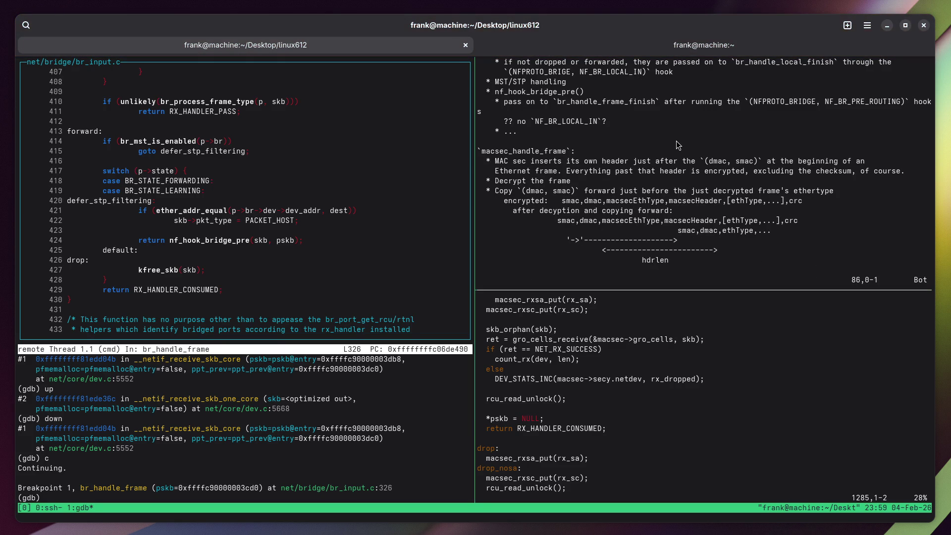
Focus the bottom-right source pane and toggle its zoom.
key("ctrl+b")
key("Right")
key("ctrl+b")
key("Down")
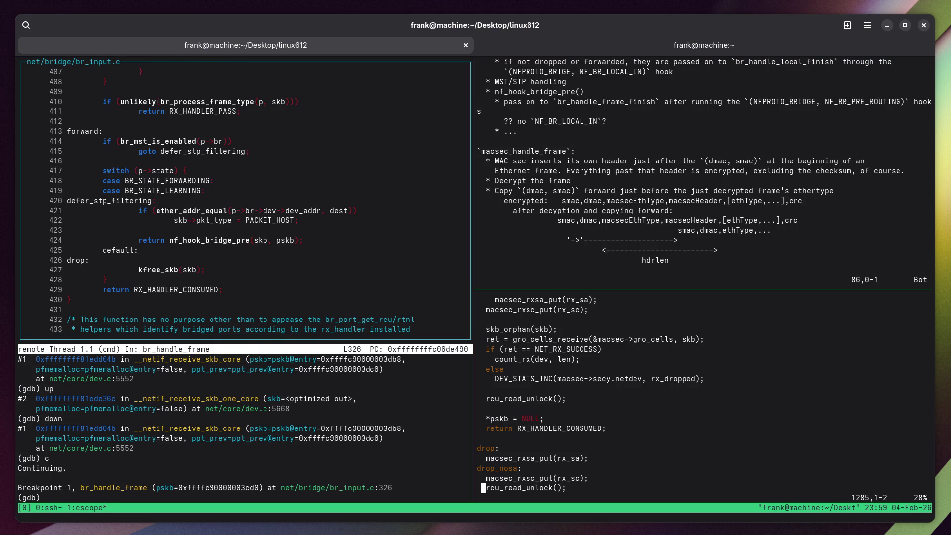
key("ctrl+b")
key("z")
right_click(102, 337)
key("Escape")
Close macsec.c with :q and open the gro_cells_receive definition via cscope.
key("ctrl+b")
type("z")
type(":q")
key("Return")
key("Tab")
type("gro_cells_receive")
key("Return")
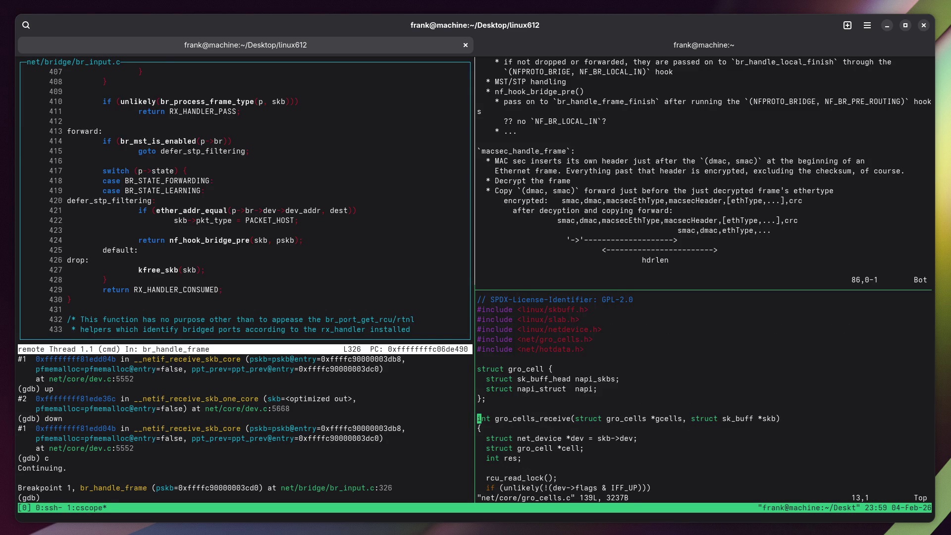
Zoom gro_cells.c to read it, restore the split, and return to the notes pane.
key("ctrl+b")
key("z")
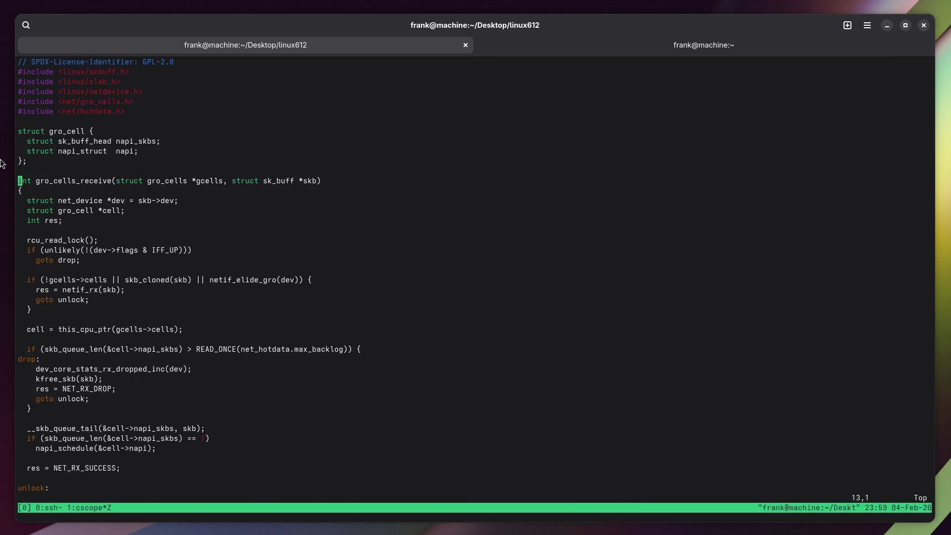
key("ctrl+b")
key("z")
key("ctrl+b")
key("Up")
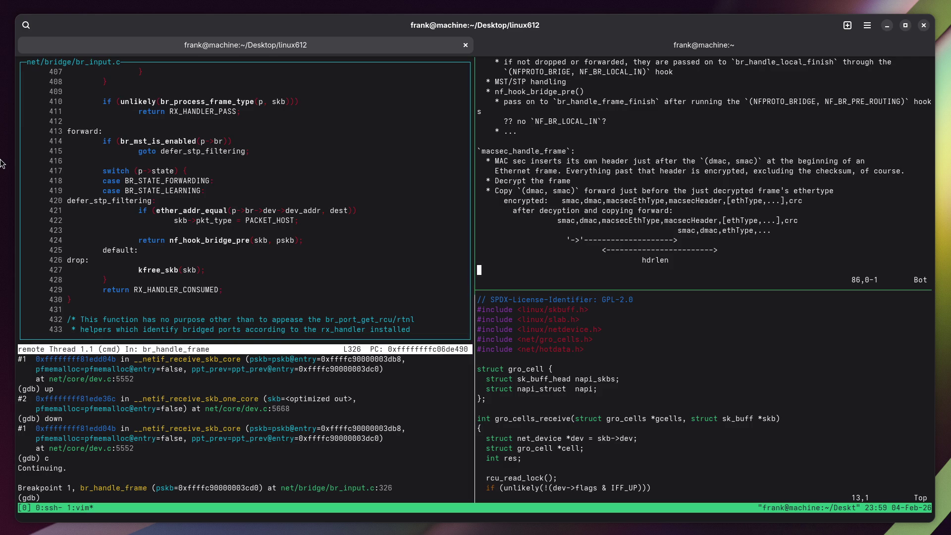
Add the bullet '* Pass up decrypted frame via `gro_cells_receive`.' with blank lines after, saving.
key("i")
key("BackSpace")
type("* Pa")
type("ss up decr")
type("ypted fr")
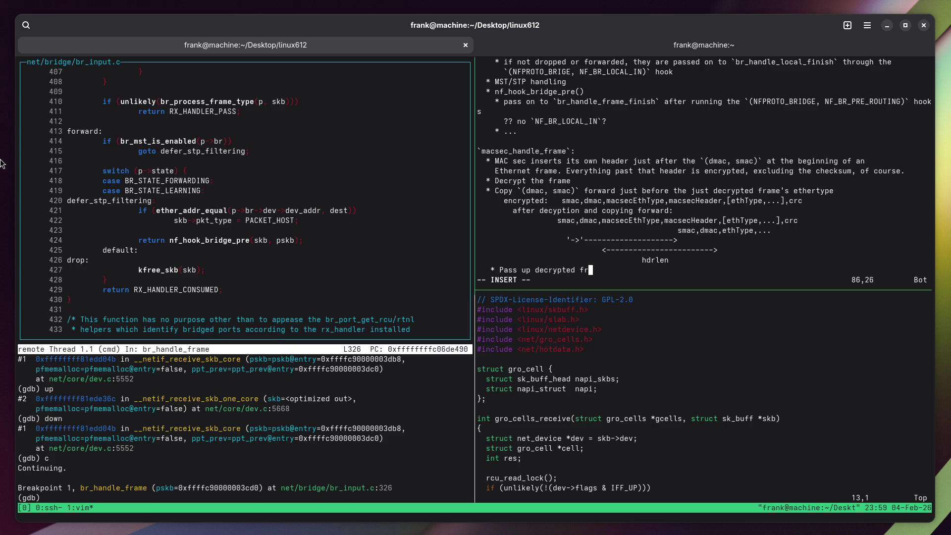
type("ame via `gro_cells_receive`.")
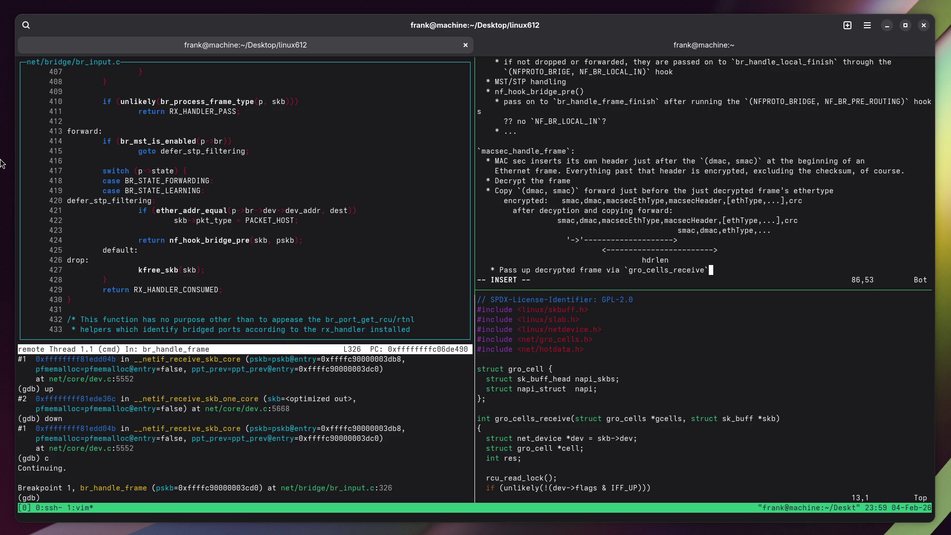
key("Escape")
type(":w")
key("Return")
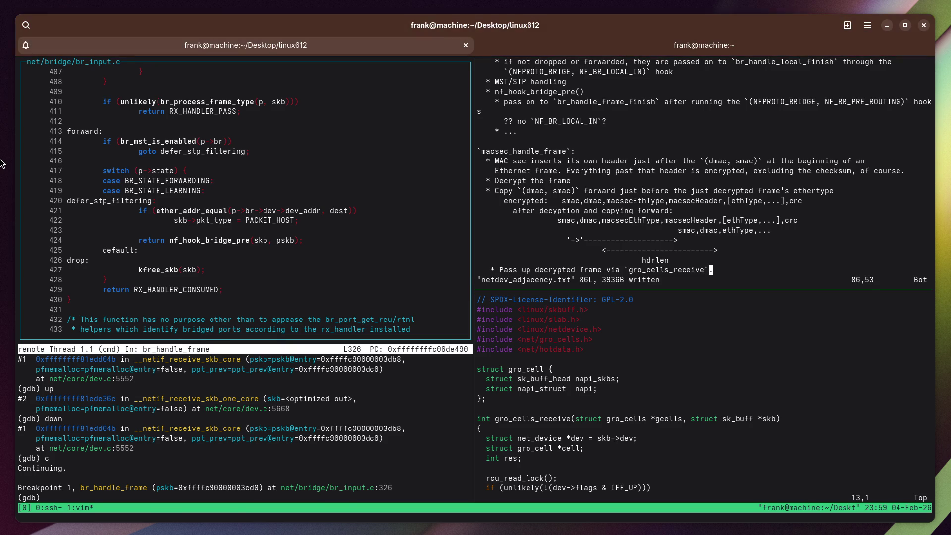
key("o")
key("Return")
key("Return")
key("Escape")
type(":w")
key("Return")
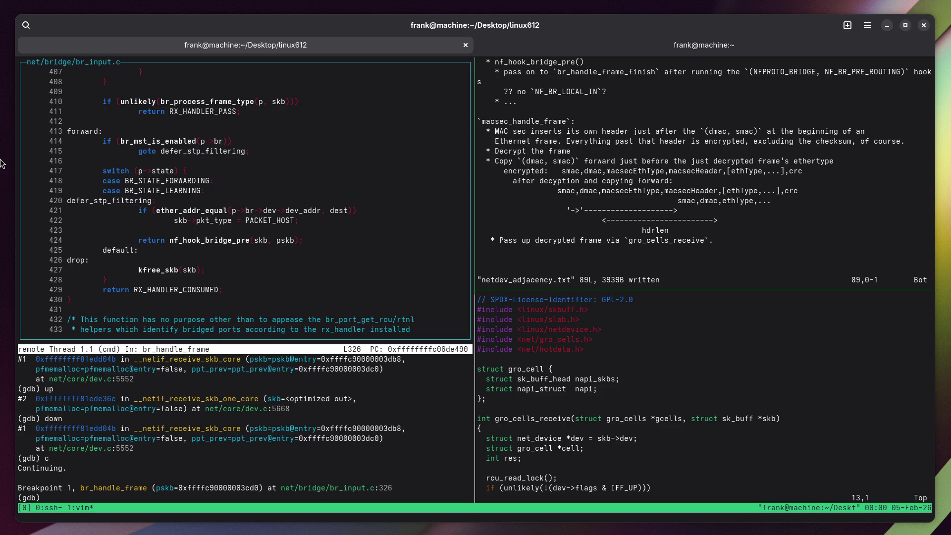
Reword the 'Decrypt the frame' bullet to 'Check and decrypt the frame' and save.
key("k")
key("k")
key("k")
key("l")
key("l")
key("l")
type("aCheck and")
key("Delete")
type("d")
key("Escape")
type(":w")
key("Return")
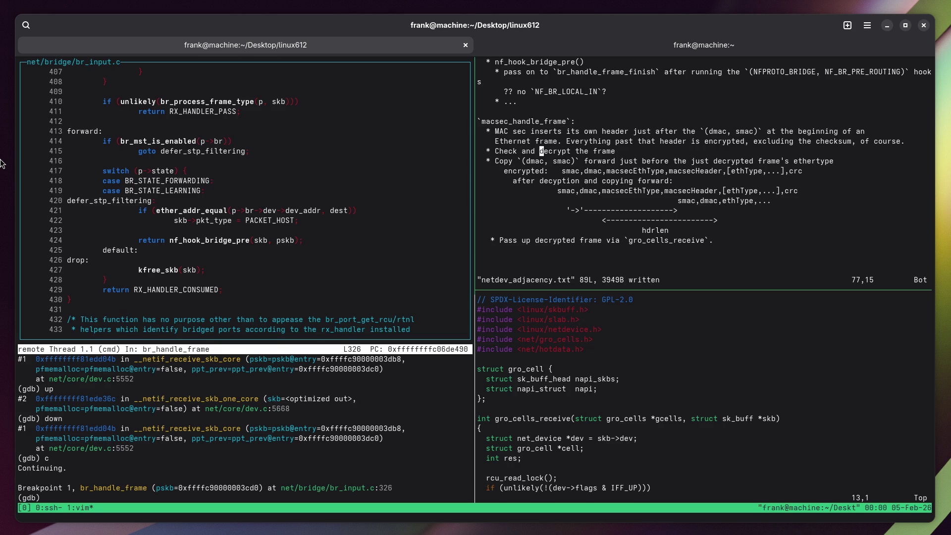
Draw a vertical bar '|' in the diagram under smac on the shifted line.
key("j")
key("j")
key("j")
key("l")
key("l")
key("l")
key("l")
key("l")
key("l")
type("r")
type("|")
key("j")
key("j")
key("j")
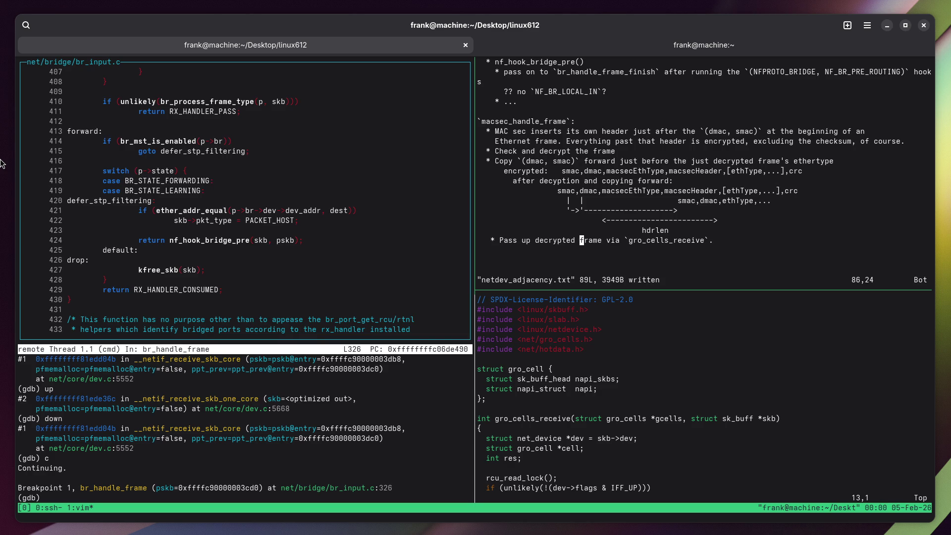
Move through the notes in vim, then bring the Firefox YouTube window in front of the terminal.
key("k")
key("k")
key("l")
key("w")
key("j")
key("j")
key("j")
key("super")
left_click(322, 471)
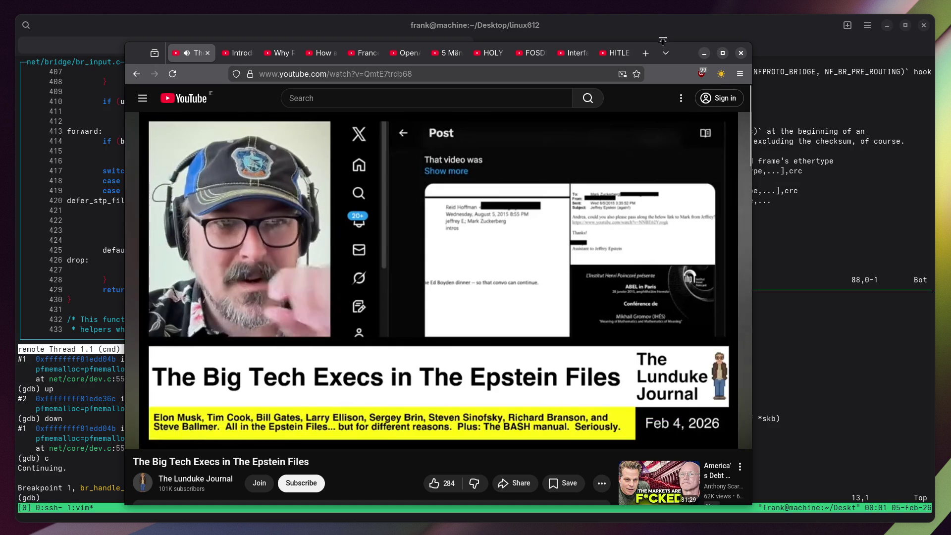
In a new tab, Google the LinkedIn co-founder's name and open his Wikipedia article.
left_click(646, 53)
type("reid hof")
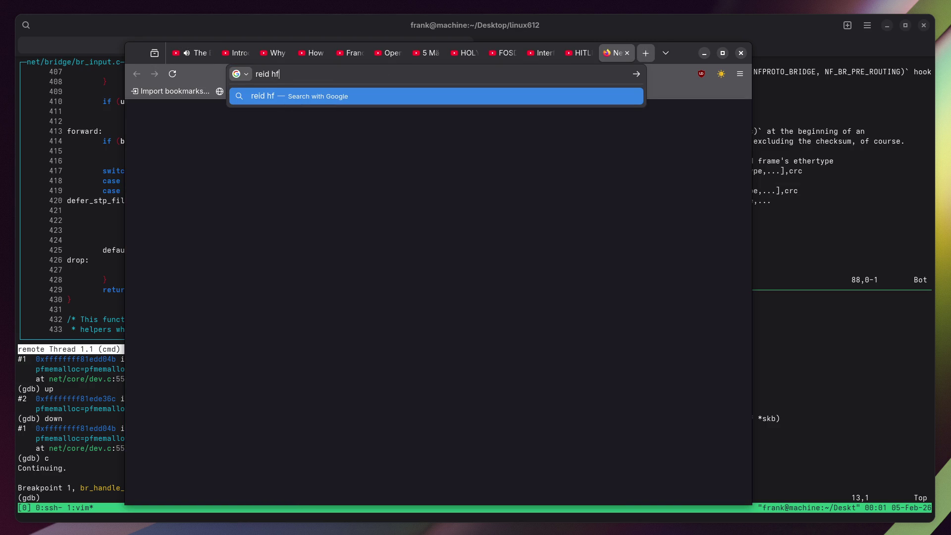
type("fan")
key("Return")
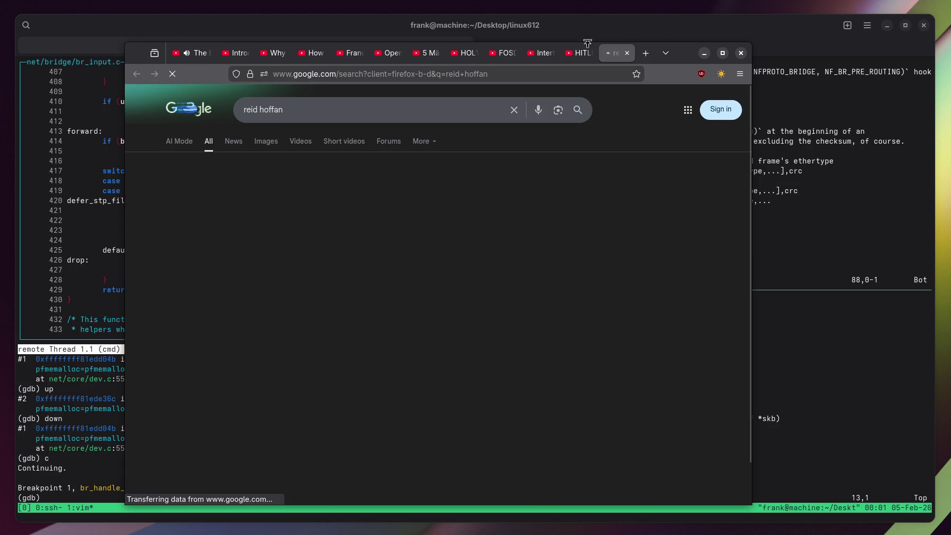
scroll(477, 369, "down", 3)
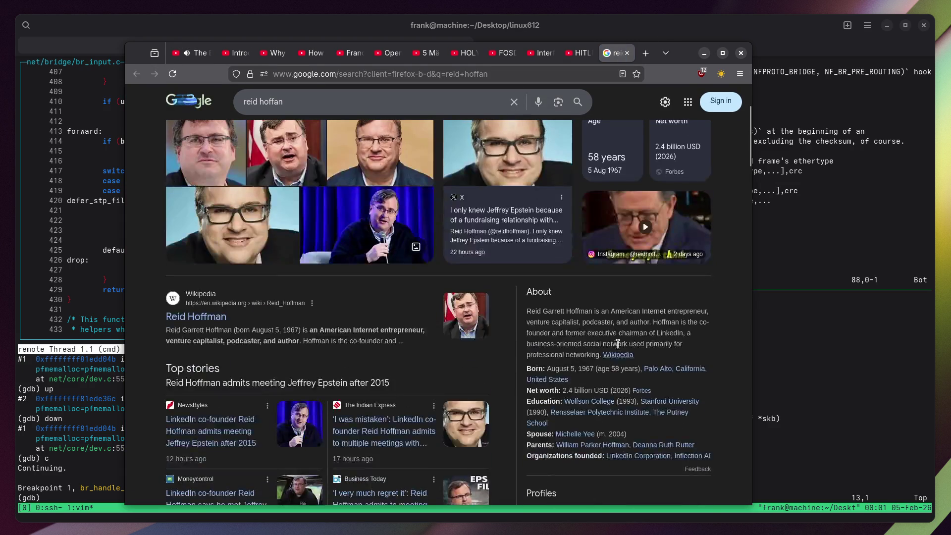
left_click(618, 355)
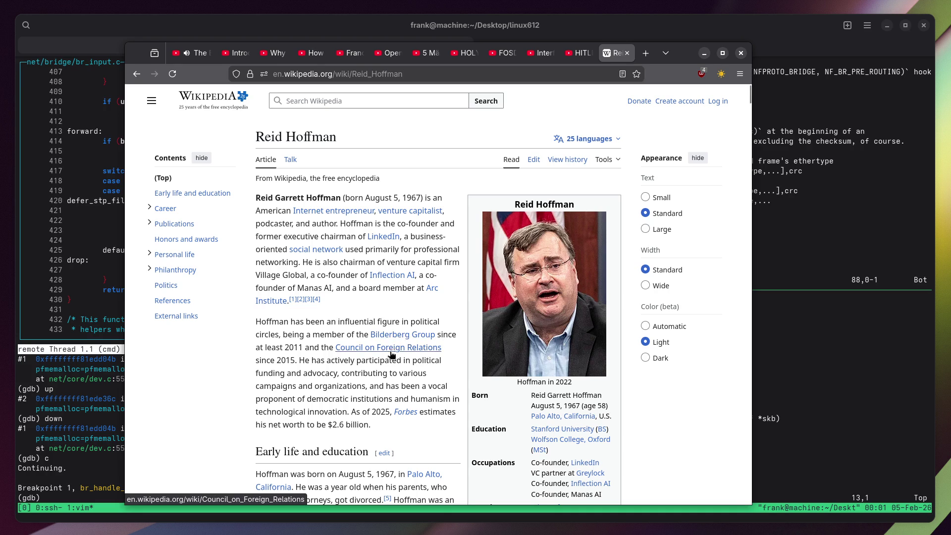
Read down the article and select the word 'Blitzscaling' for its context menu.
scroll(380, 358, "down", 3)
mouse_move(333, 281)
left_mouse_down()
mouse_move(474, 291)
mouse_move(449, 286)
left_mouse_up()
scroll(424, 305, "down", 5)
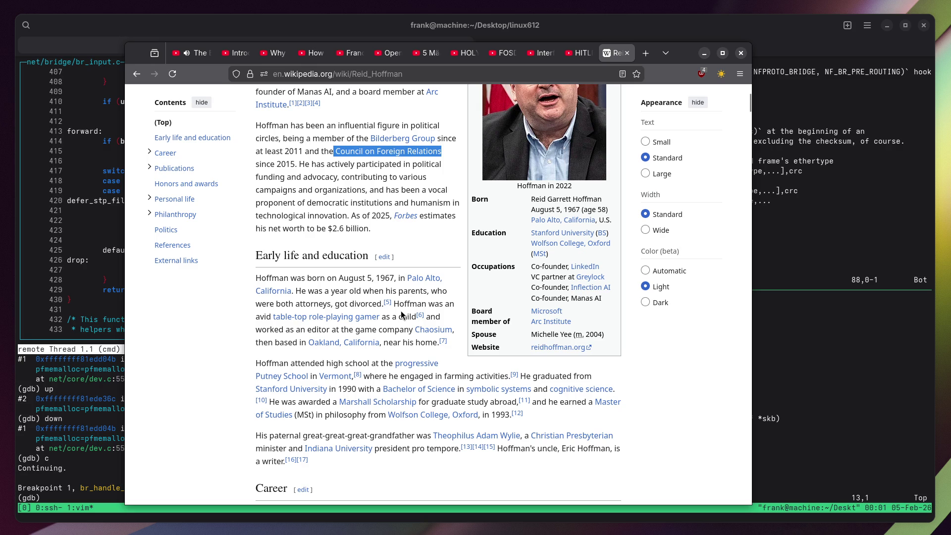
left_click(395, 317)
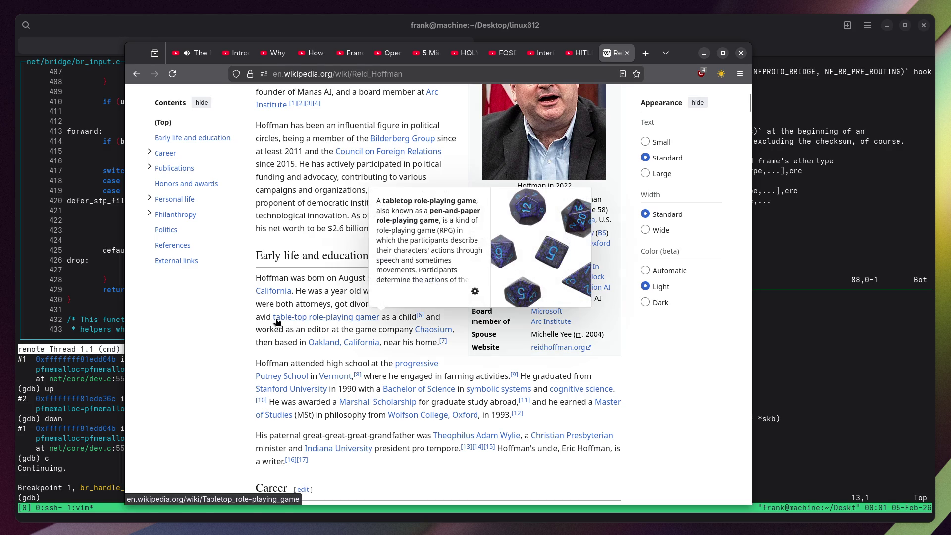
scroll(256, 331, "down", 10)
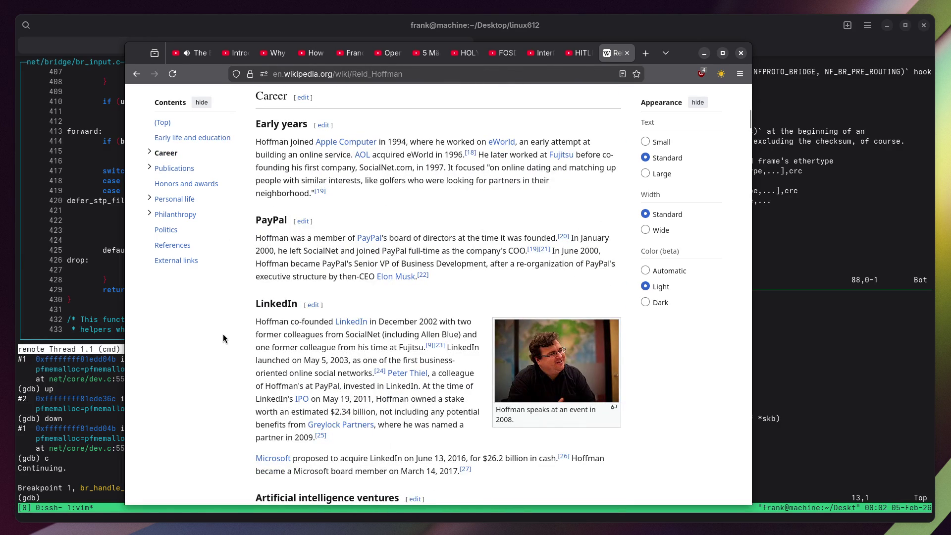
scroll(223, 334, "down", 2)
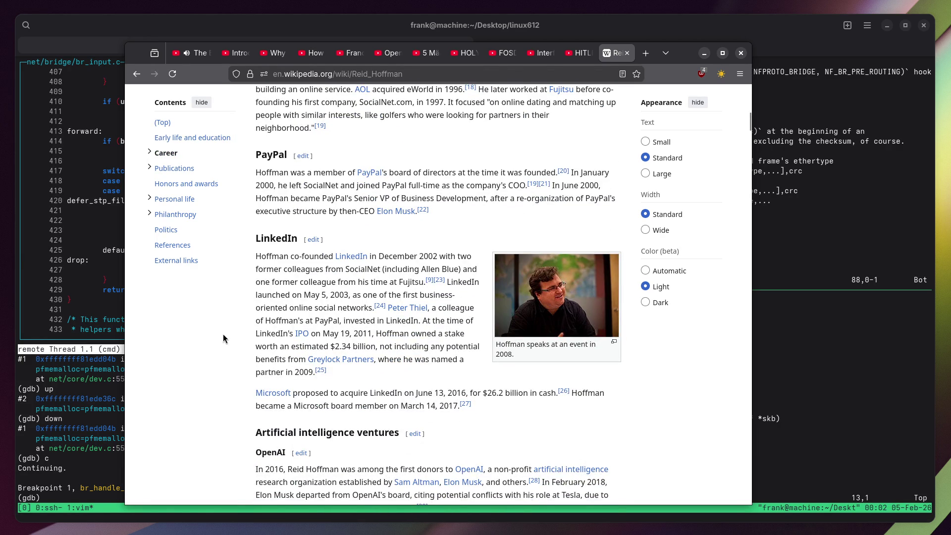
scroll(222, 333, "down", 5)
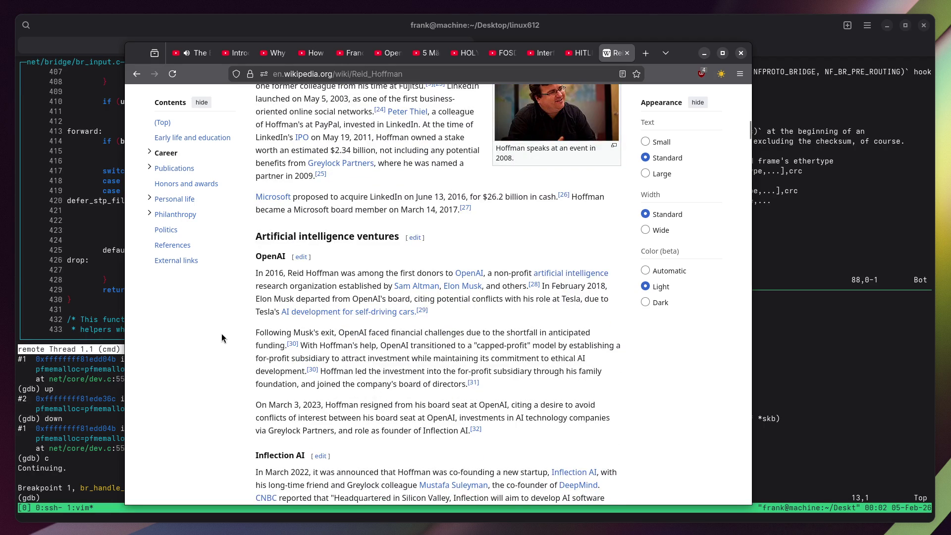
scroll(222, 334, "down", 5)
scroll(221, 334, "down", 5)
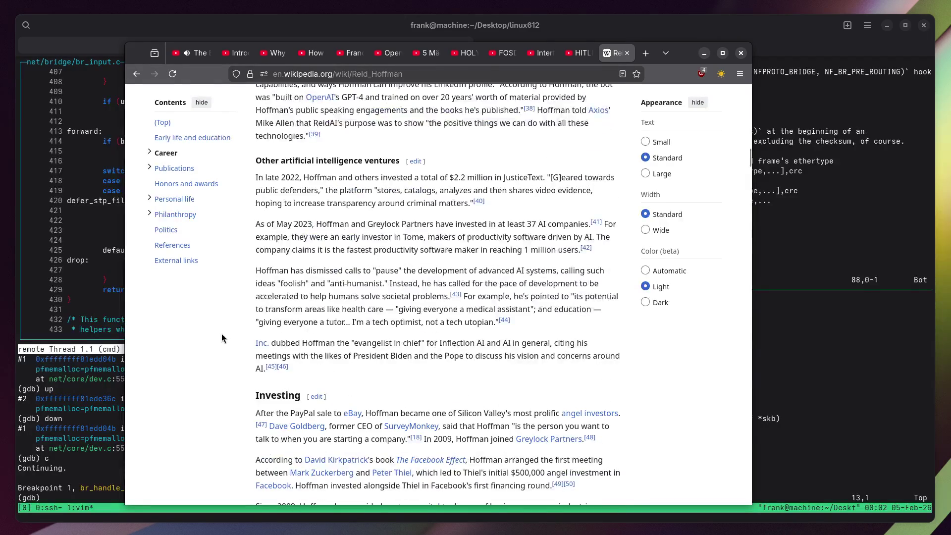
scroll(221, 333, "down", 5)
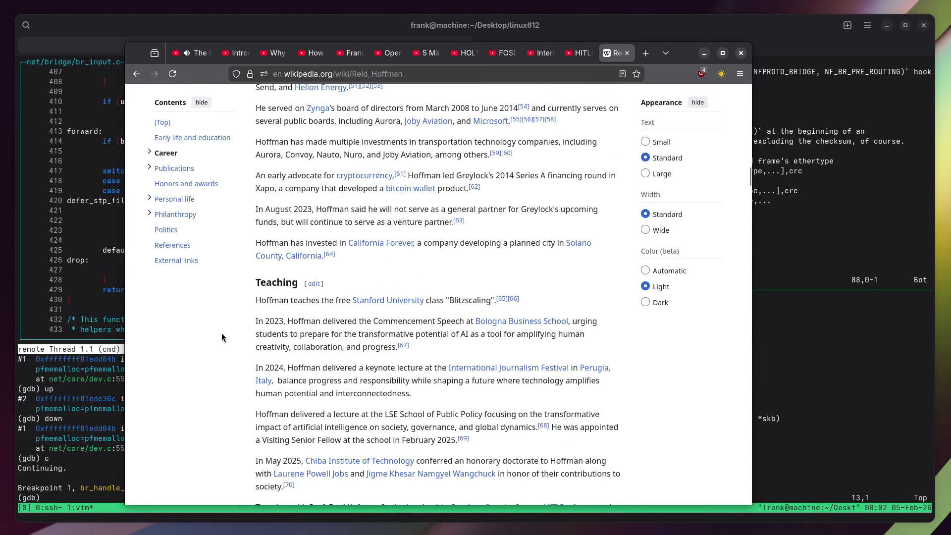
scroll(222, 333, "down", 2)
scroll(221, 333, "down", 1)
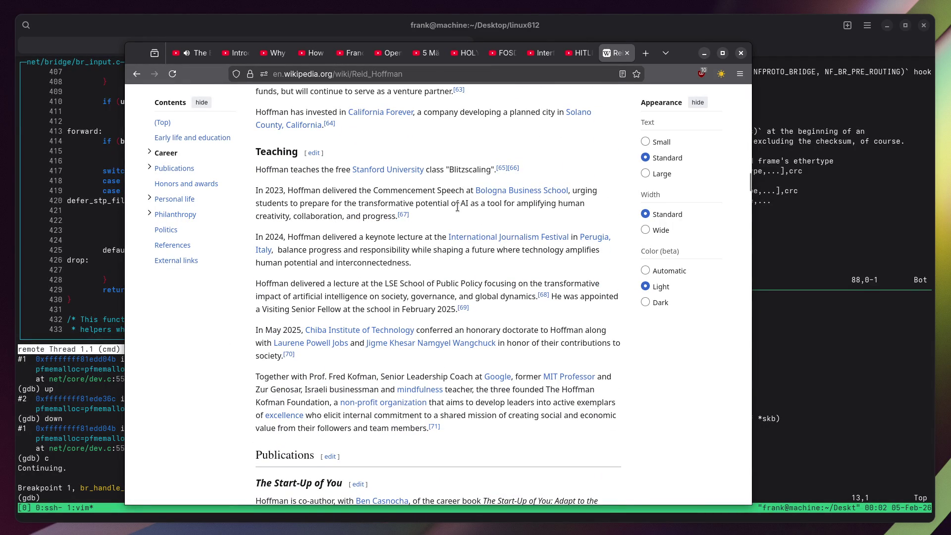
double_click(467, 169)
right_click(468, 170)
Search Google for 'Blitzscaling' in a new tab and skim the first result.
left_click(529, 265)
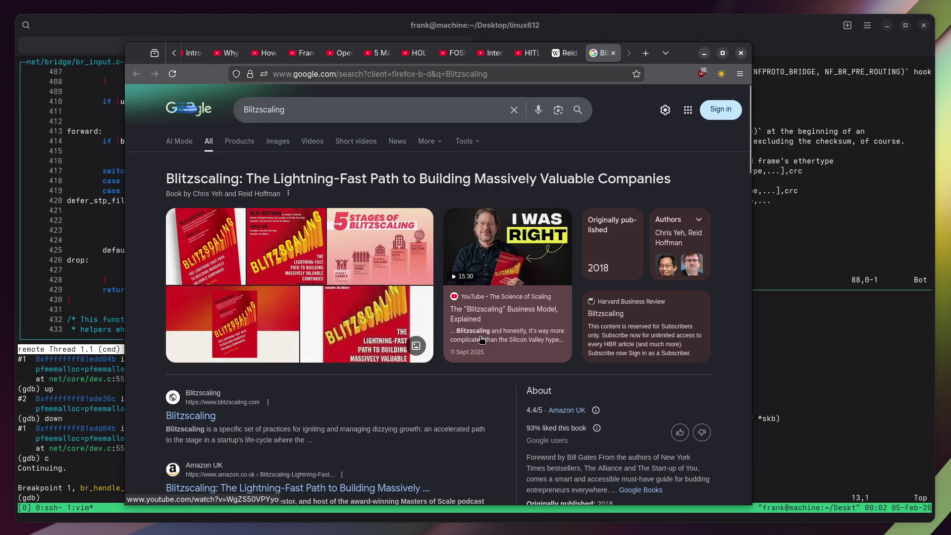
scroll(468, 332, "down", 3)
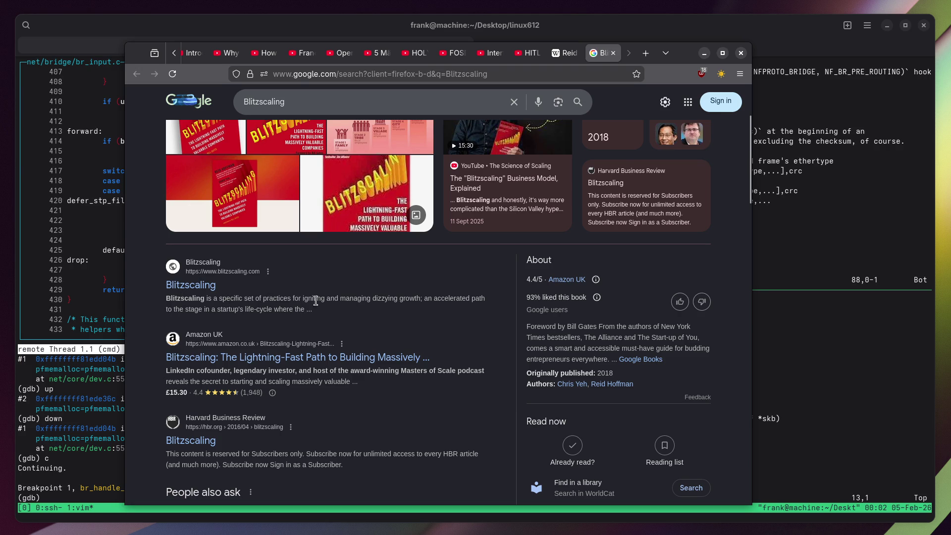
left_click_drag(415, 299, 346, 295)
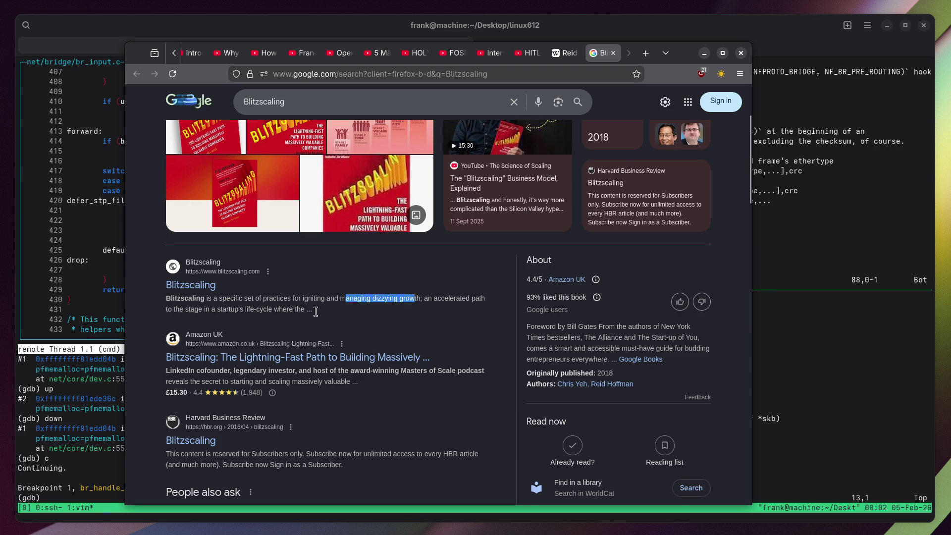
scroll(379, 333, "up", 3)
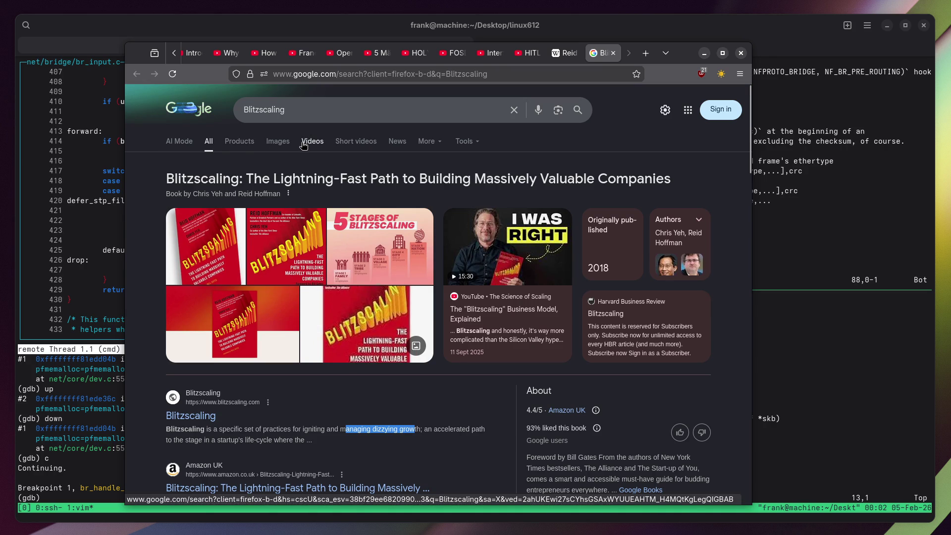
Switch to image results and preview the Blitzscaling Basics graph.
left_click(271, 142)
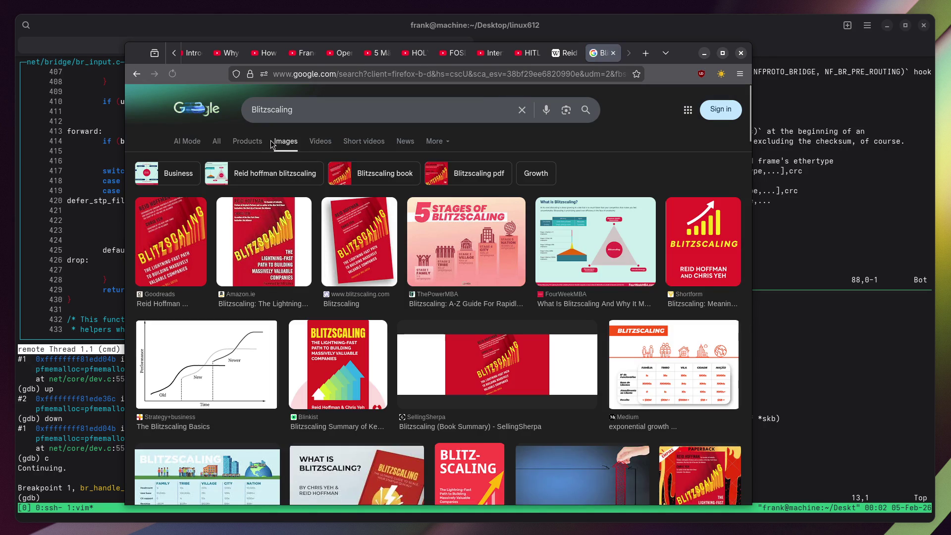
left_click(251, 381)
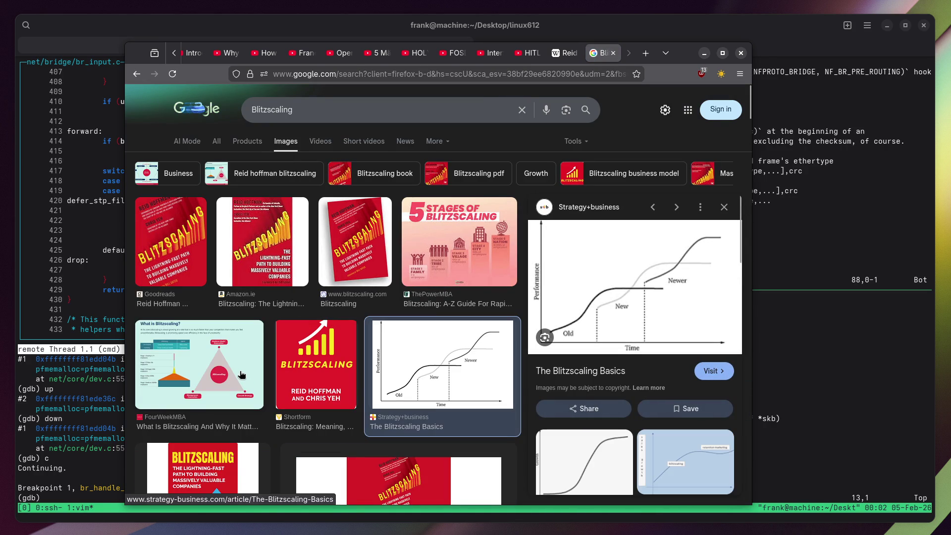
scroll(465, 337, "down", 5)
scroll(465, 337, "up", 5)
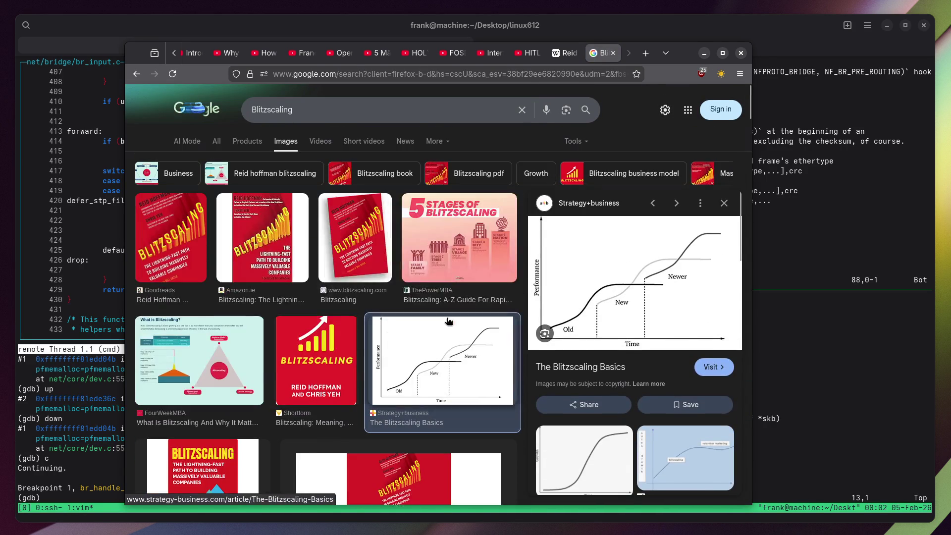
Add the co-author's first name to the image query and browse the results.
left_click(373, 105)
type("reid")
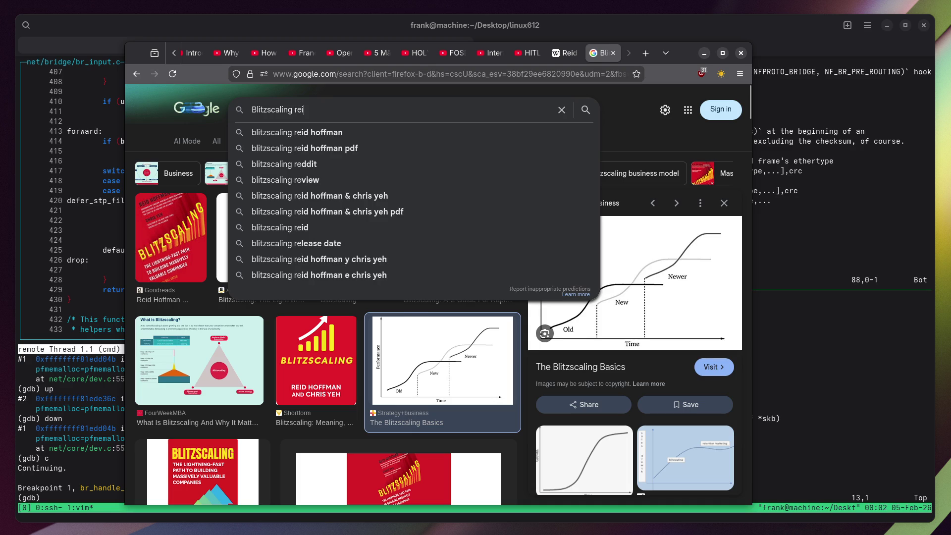
key("Return")
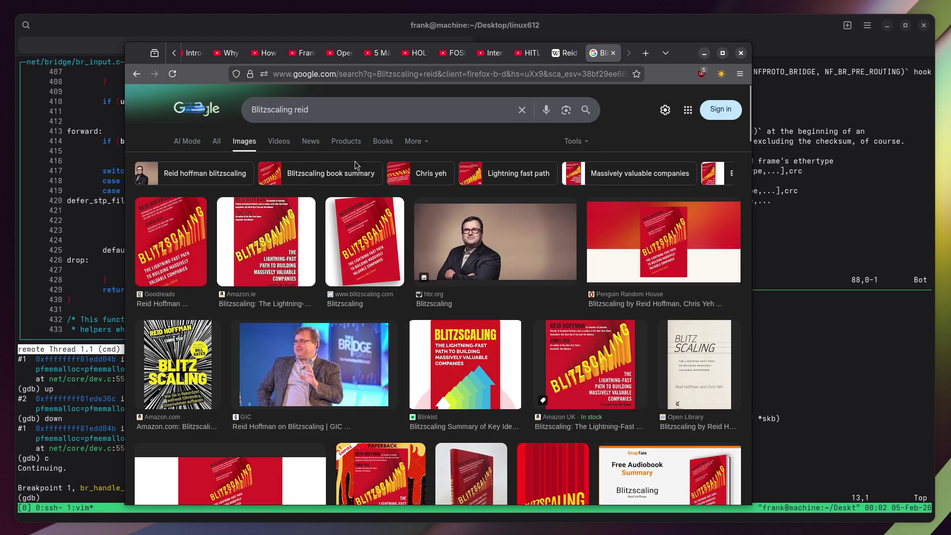
scroll(481, 273, "down", 5)
scroll(481, 272, "down", 7)
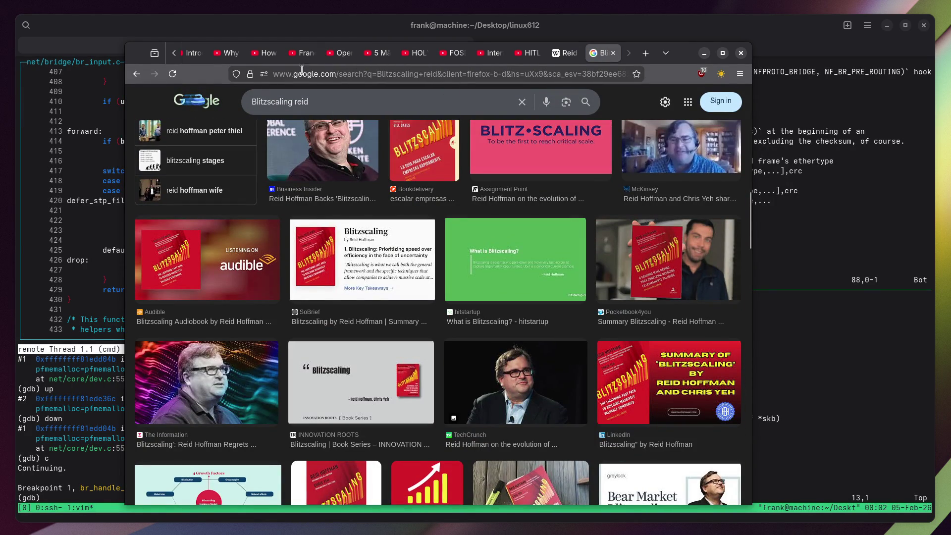
triple_click(307, 103)
Search images of the co-founder when young; preview the blue-shirt, purple-tinted and typewriter photos.
type("Reid Ho")
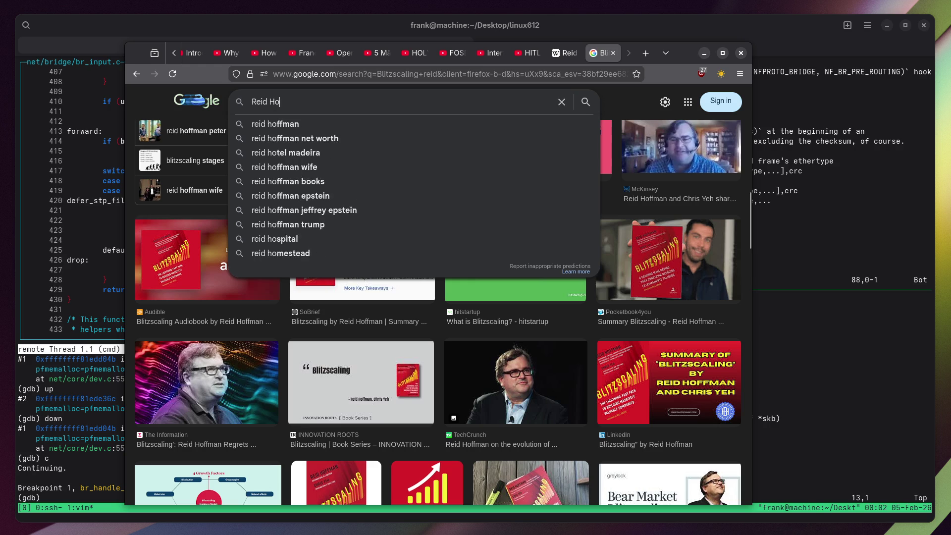
type("ffman young")
key("Return")
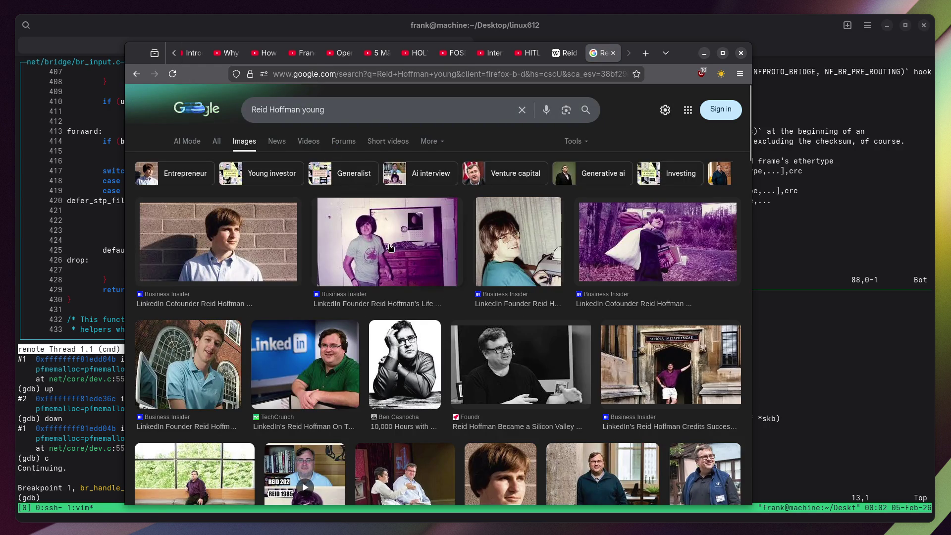
left_click(389, 243)
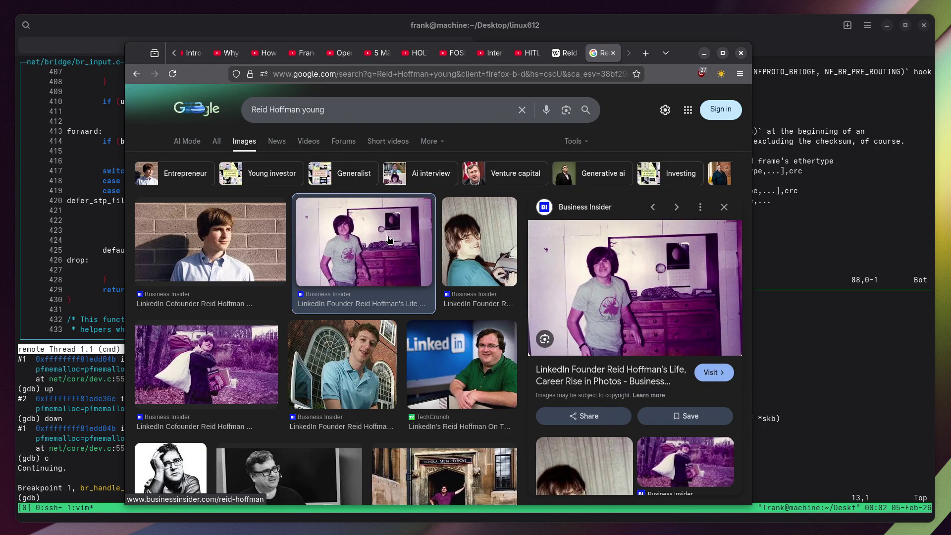
scroll(389, 240, "down", 4)
left_click(348, 163)
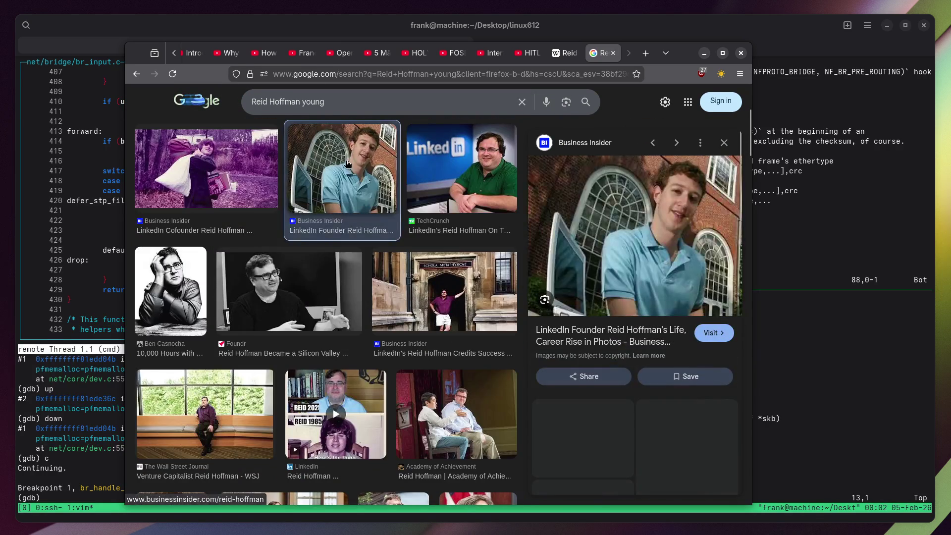
scroll(348, 163, "up", 1)
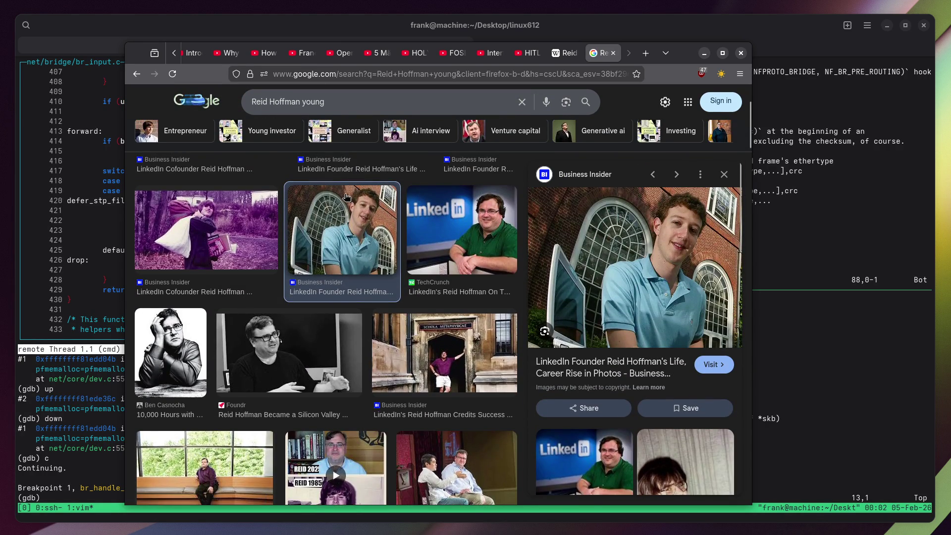
left_click(188, 233)
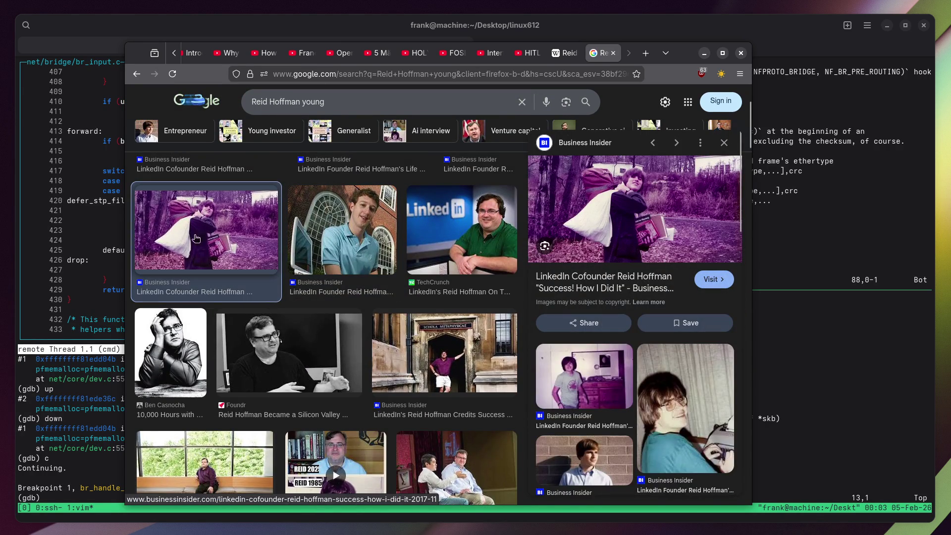
left_click(680, 412)
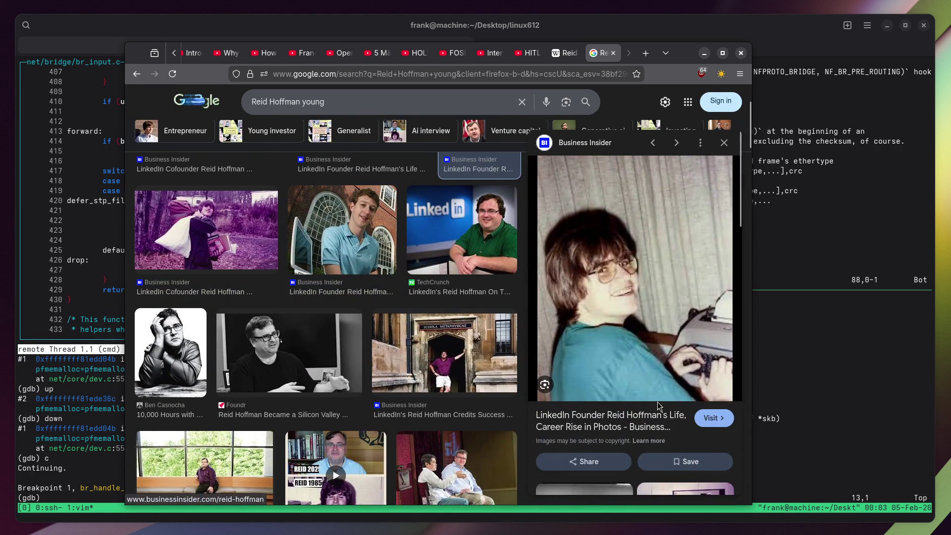
Preview the young portrait and the DREAMer hackathon panel photo.
scroll(334, 274, "down", 5)
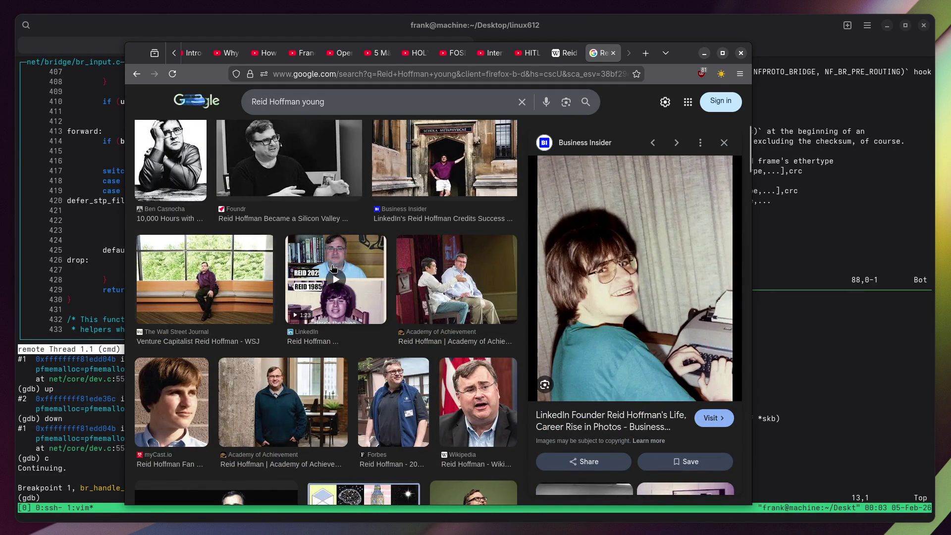
scroll(333, 268, "down", 3)
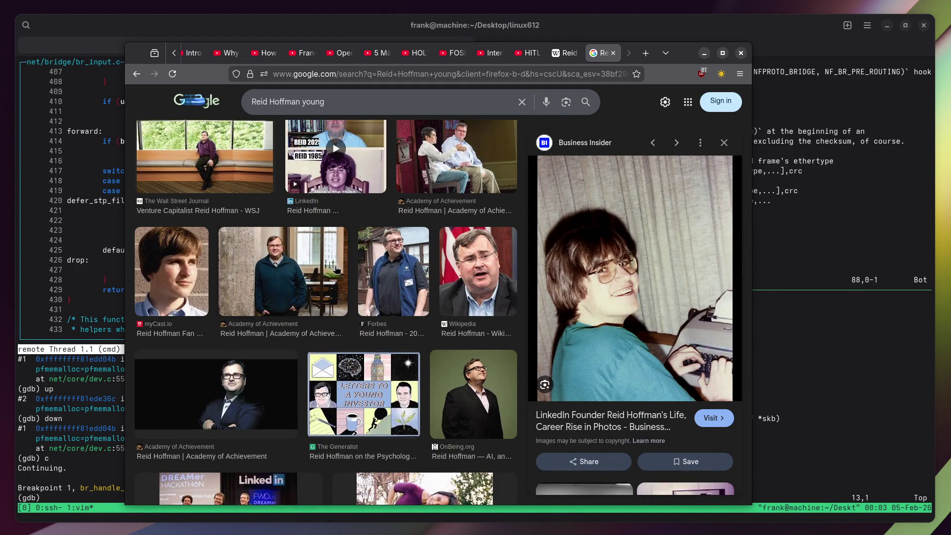
scroll(335, 269, "down", 2)
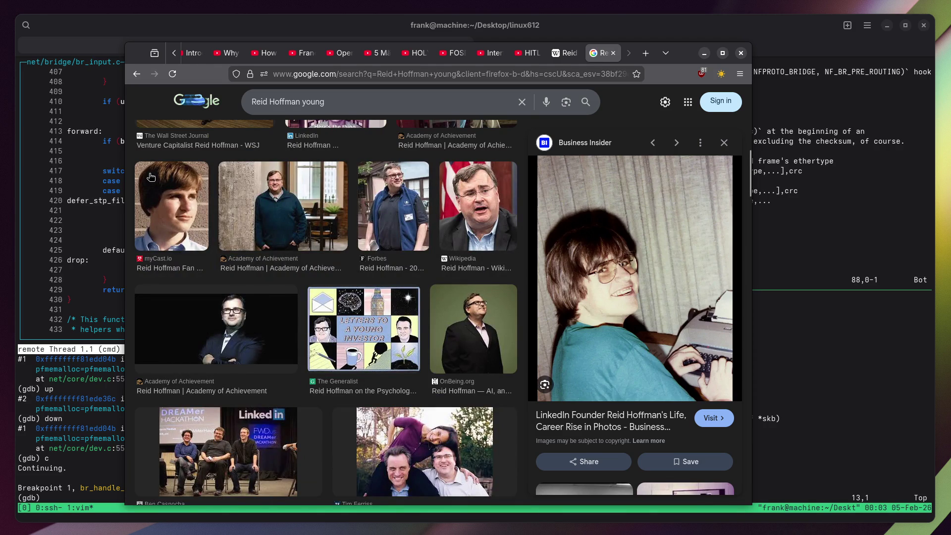
left_click(152, 177)
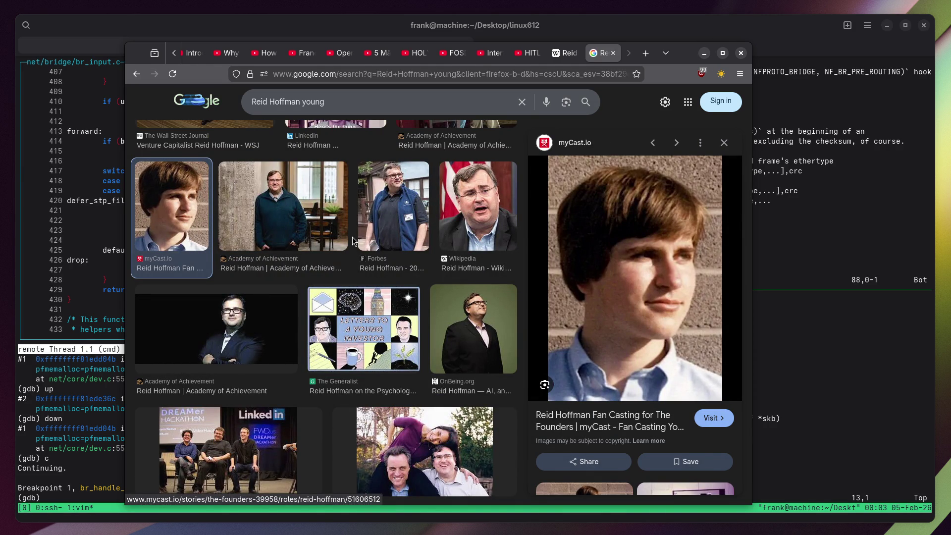
scroll(354, 241, "down", 5)
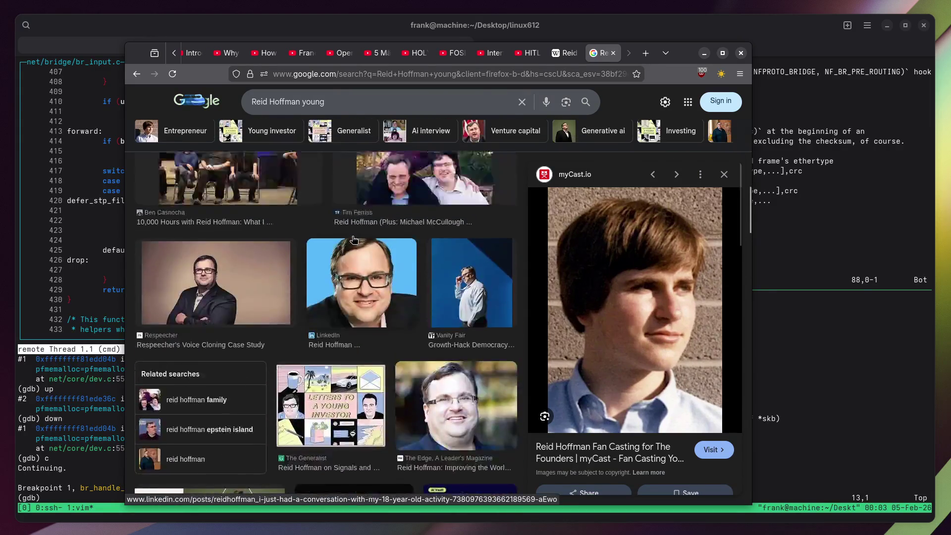
scroll(353, 240, "up", 3)
scroll(287, 313, "down", 4)
scroll(287, 313, "up", 3)
left_click(222, 244)
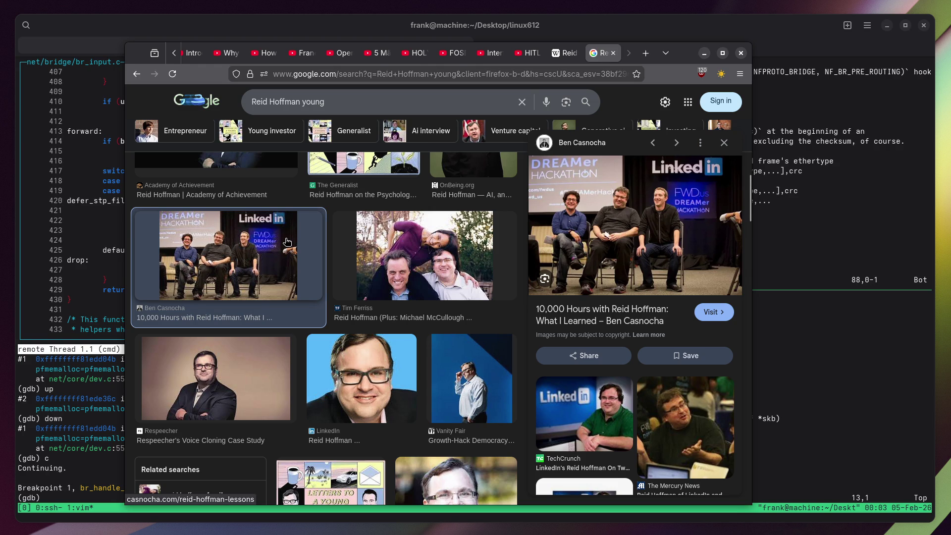
scroll(287, 241, "down", 4)
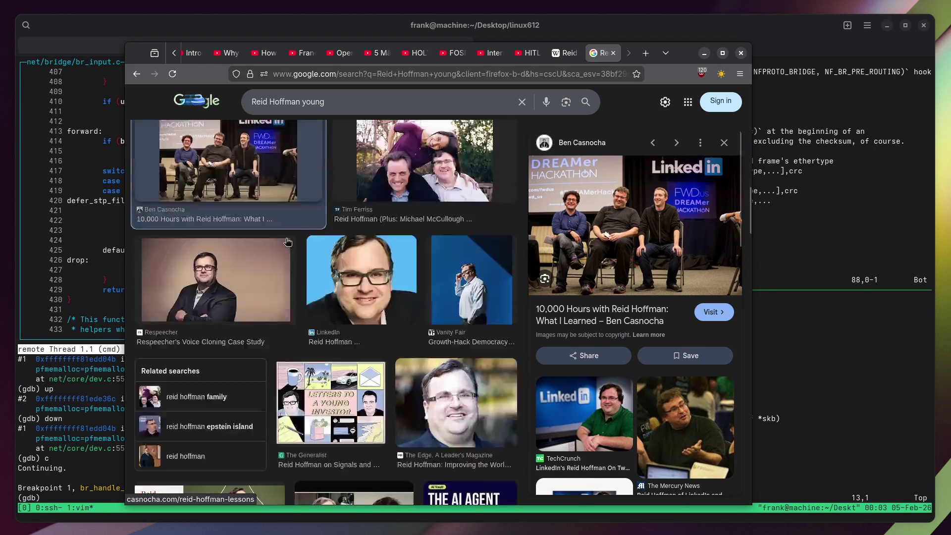
scroll(287, 241, "down", 5)
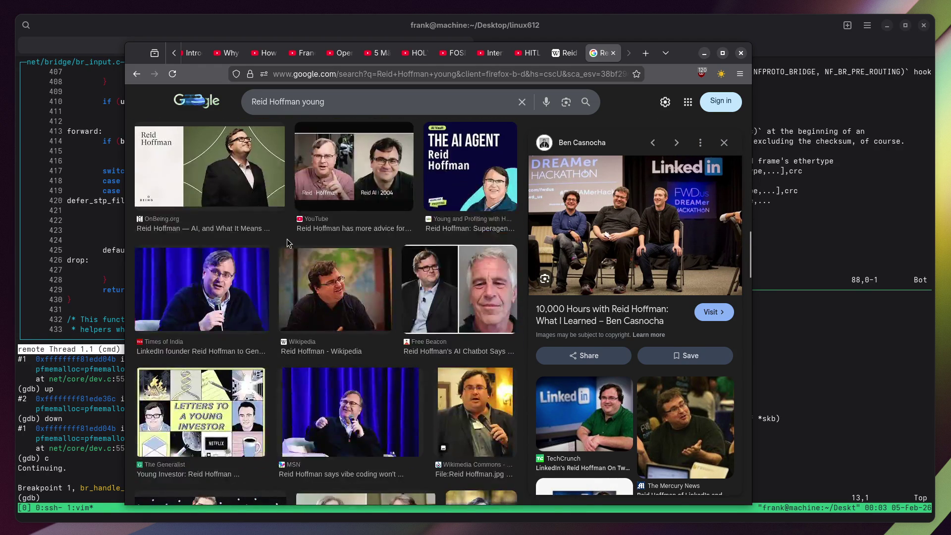
Preview the YouTube video result and the Academy of Achievement award photo.
left_click(336, 191)
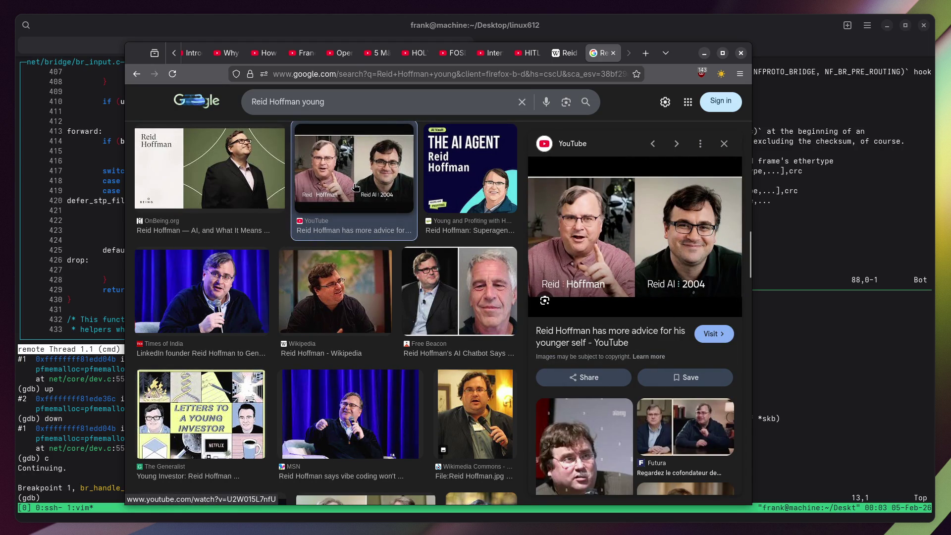
scroll(354, 188, "down", 5)
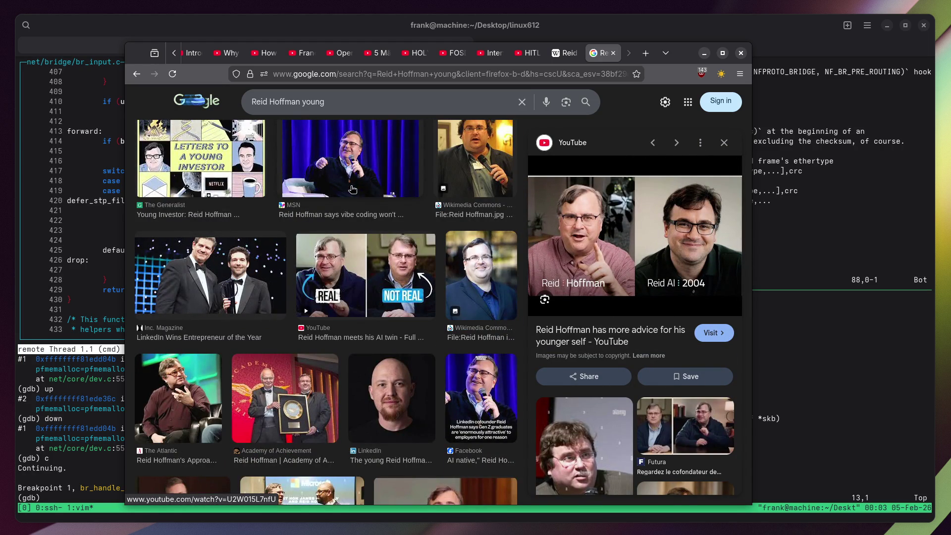
scroll(353, 188, "down", 4)
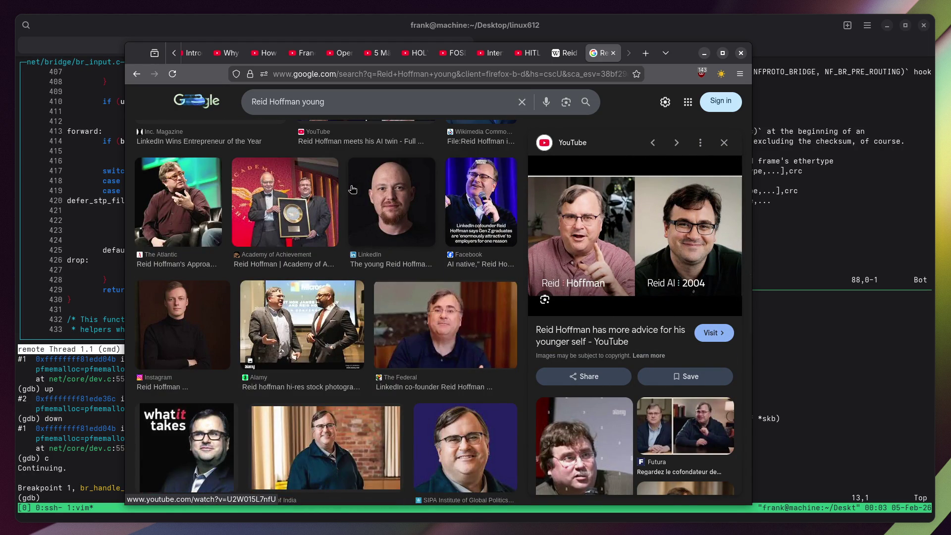
left_click(291, 190)
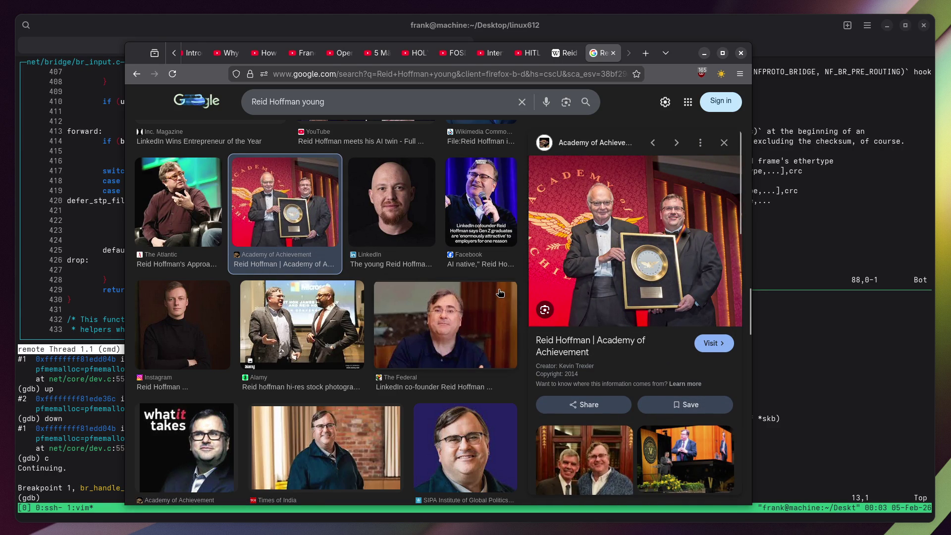
scroll(429, 288, "down", 5)
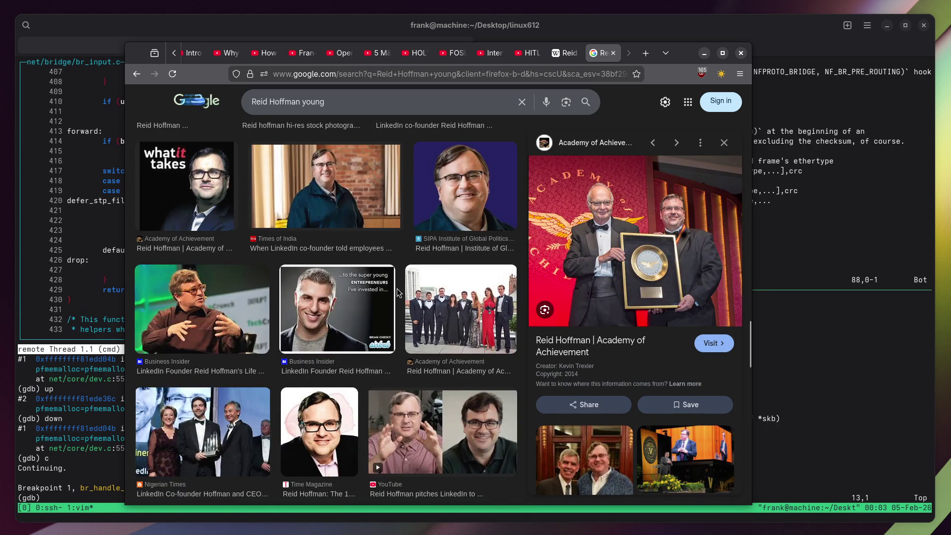
scroll(396, 292, "down", 6)
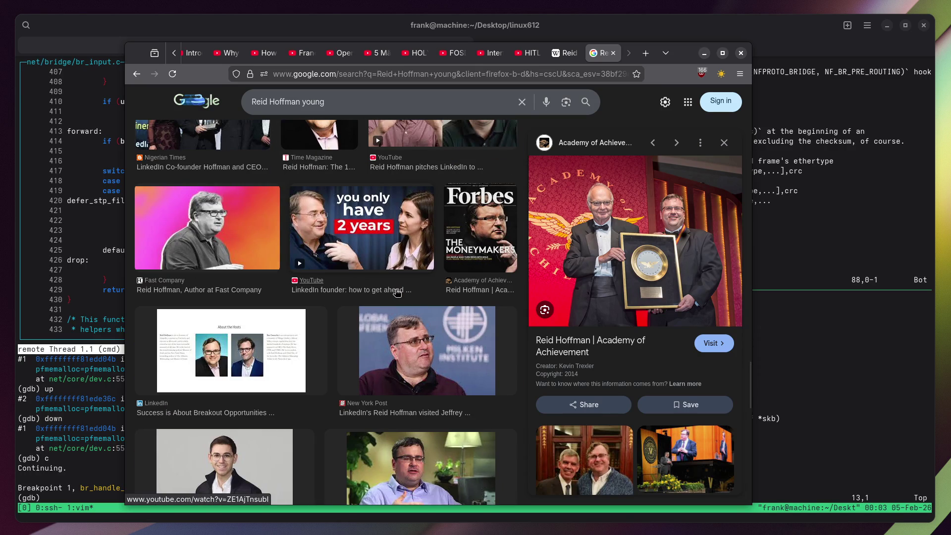
Open the LinkedIn founder video in a new tab and close the Wikipedia and image-search tabs.
left_click(365, 297)
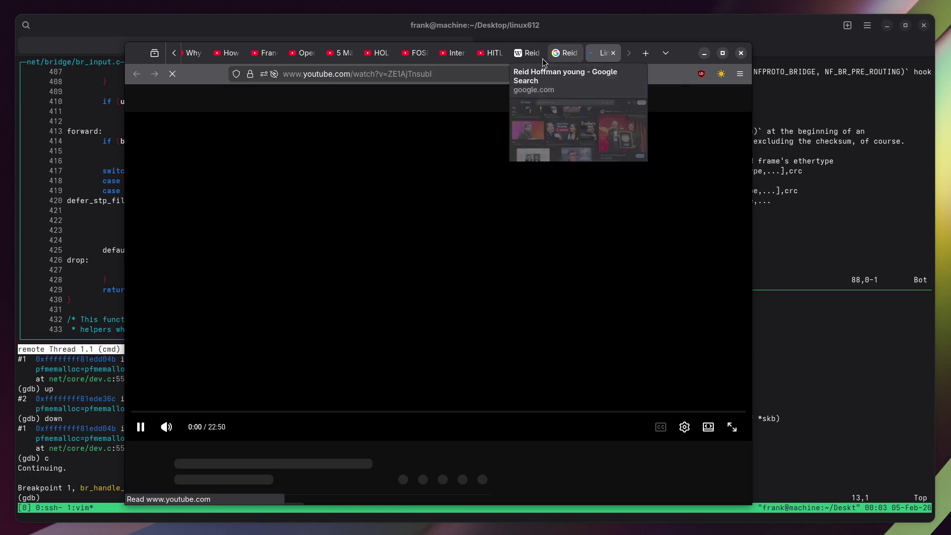
left_click(538, 58)
left_click(538, 54)
left_click(539, 53)
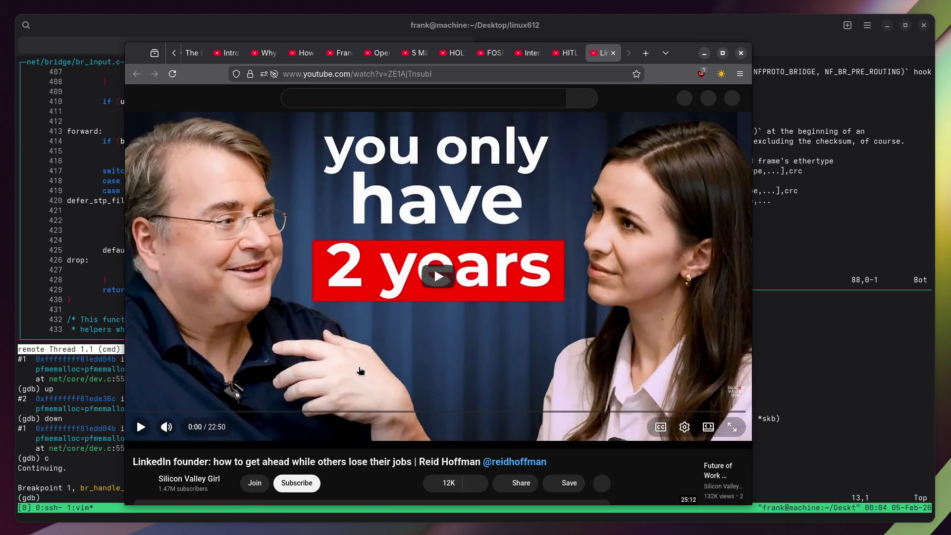
Change the video's channel name to 'Bitch' by editing its HTML in the inspector.
scroll(360, 371, "down", 3)
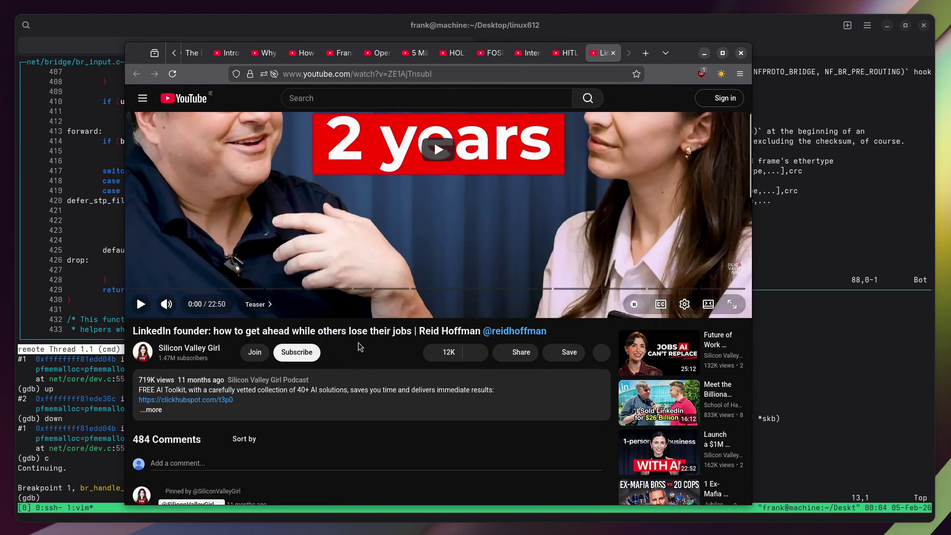
mouse_move(184, 380)
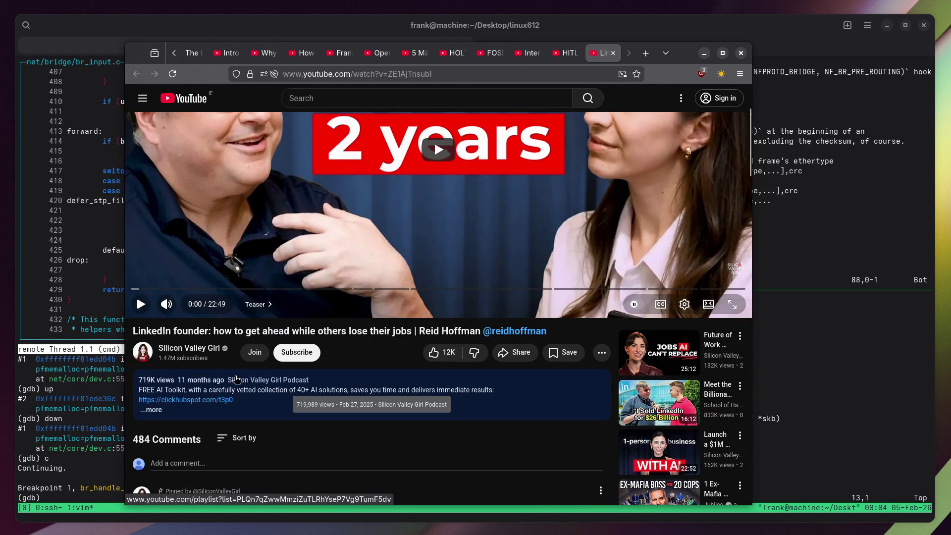
scroll(306, 380, "up", 2)
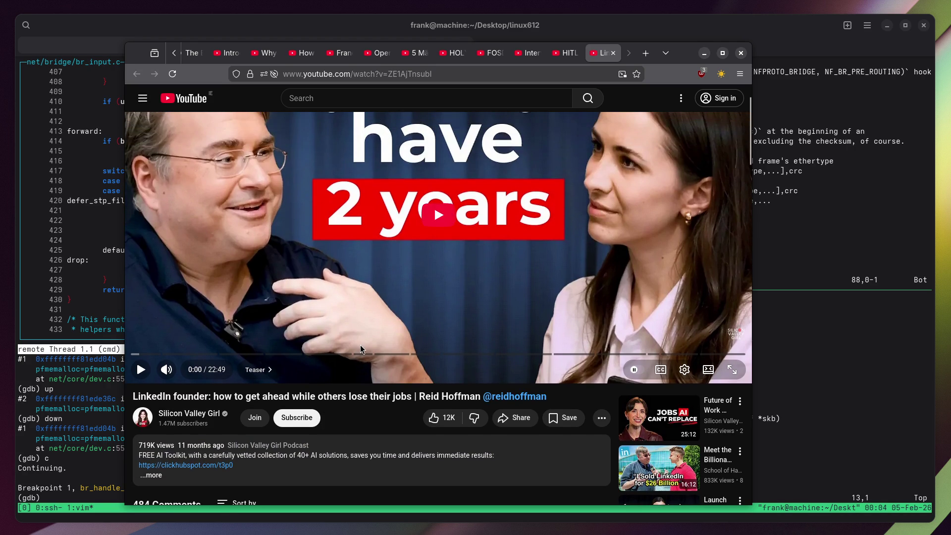
right_click(208, 413)
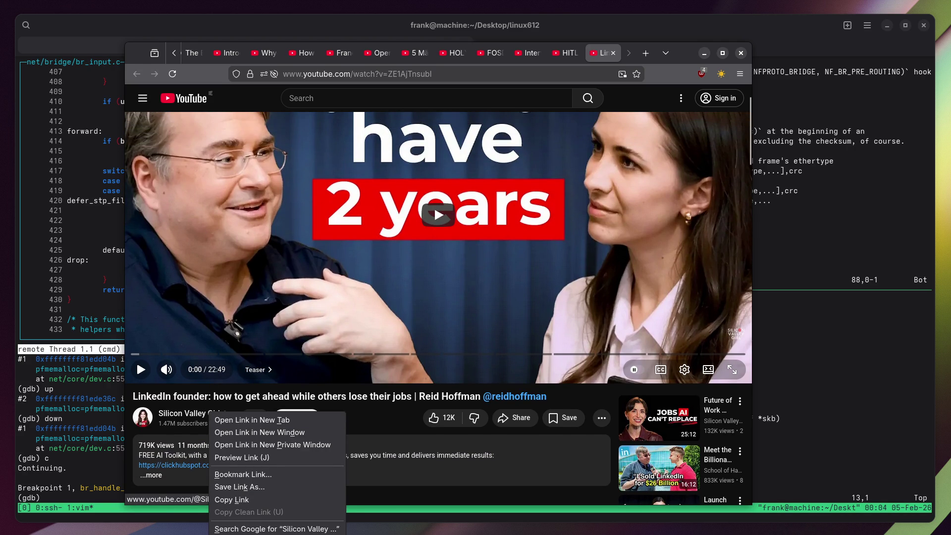
key("q")
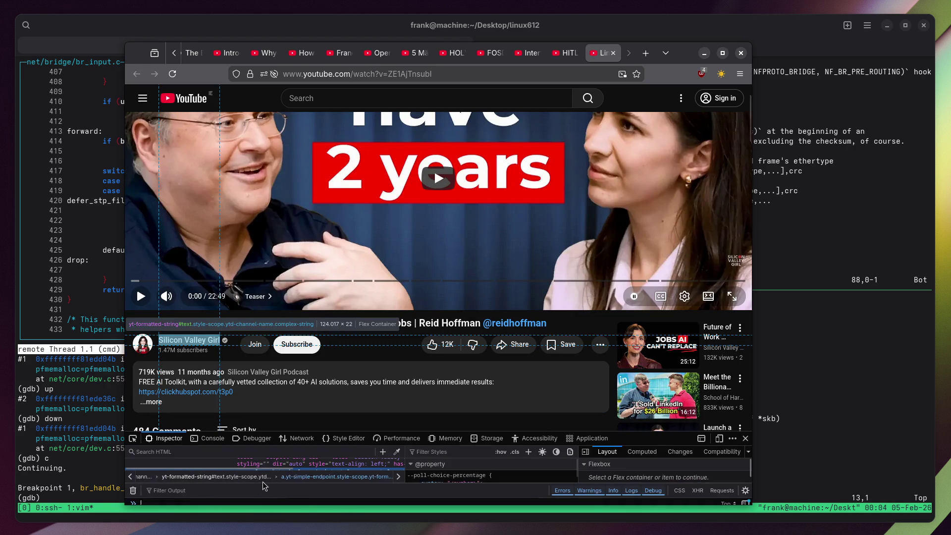
left_click_drag(280, 429, 288, 347)
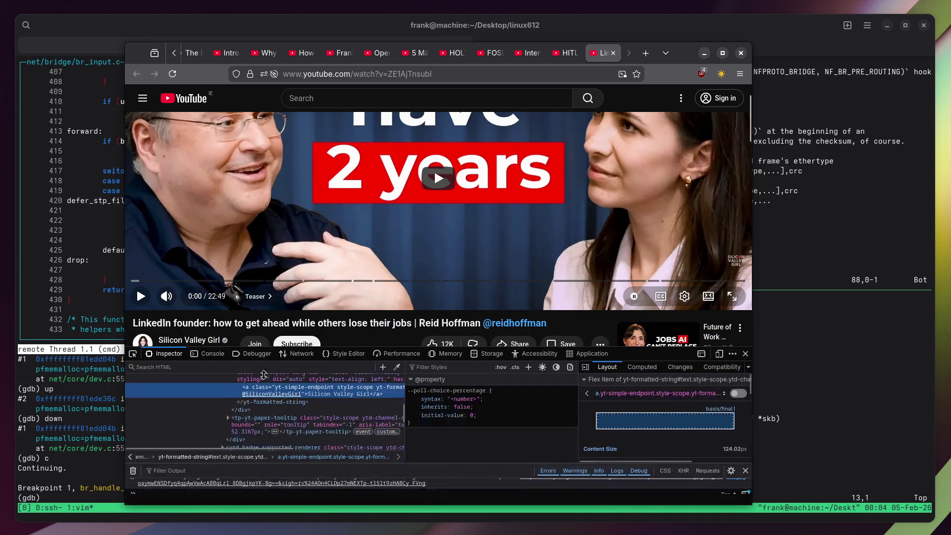
double_click(340, 395)
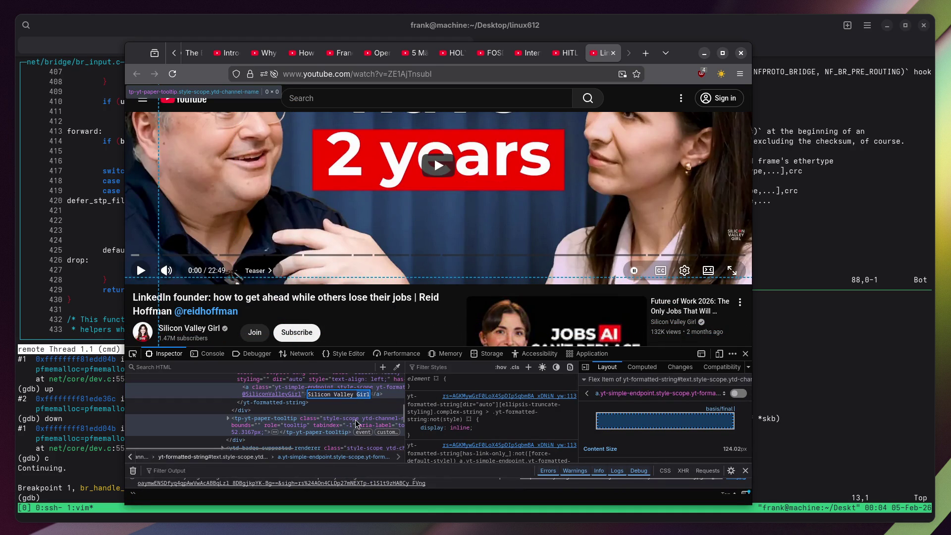
type("Bitch")
key("Return")
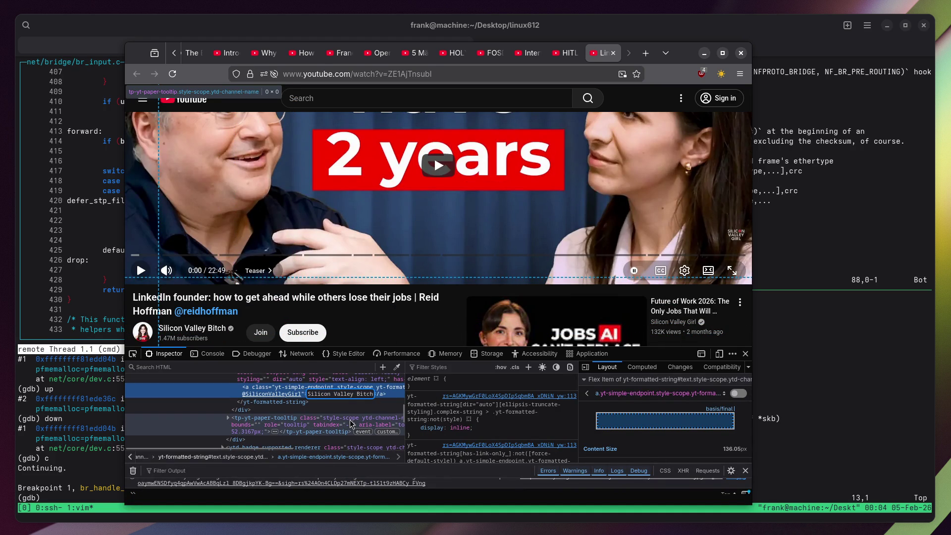
Close DevTools and the LinkedIn founder video tab, returning to the terminal.
left_click(745, 354)
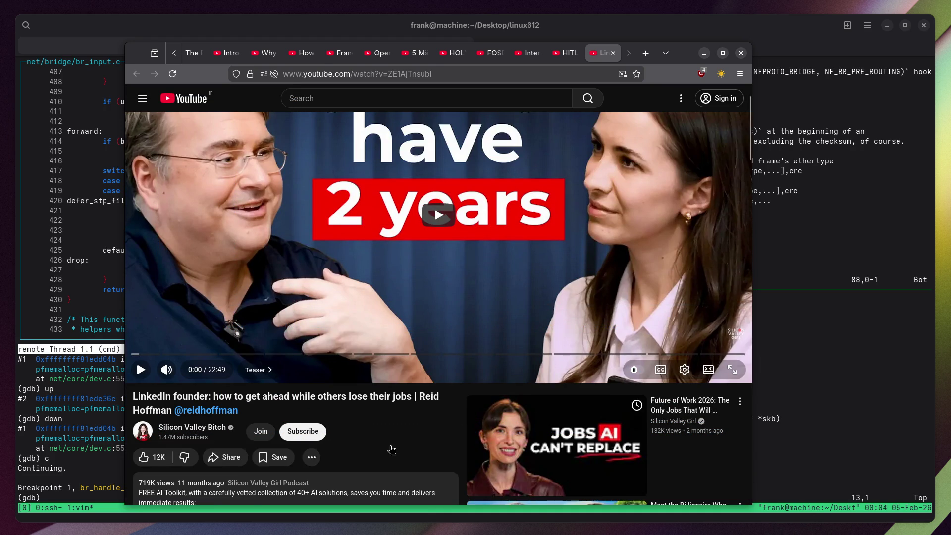
left_click(613, 53)
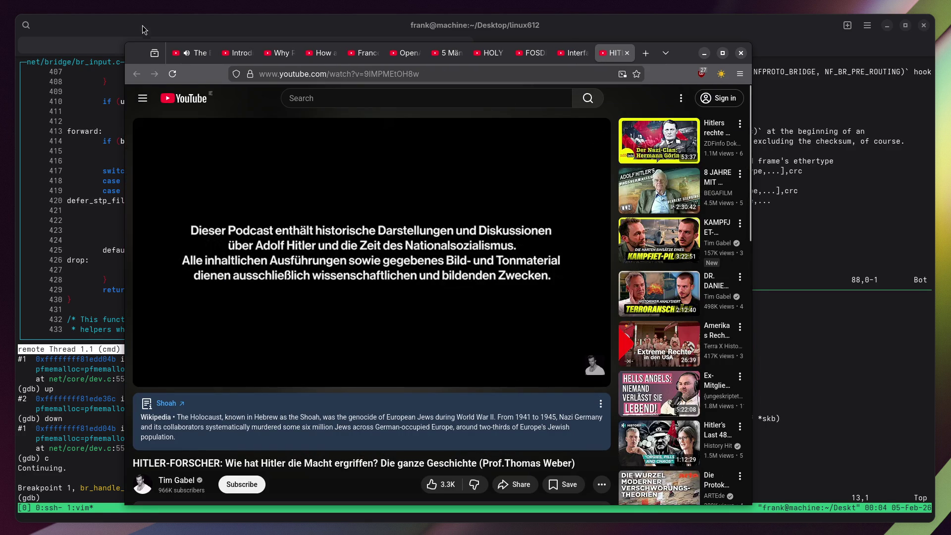
left_click(55, 122)
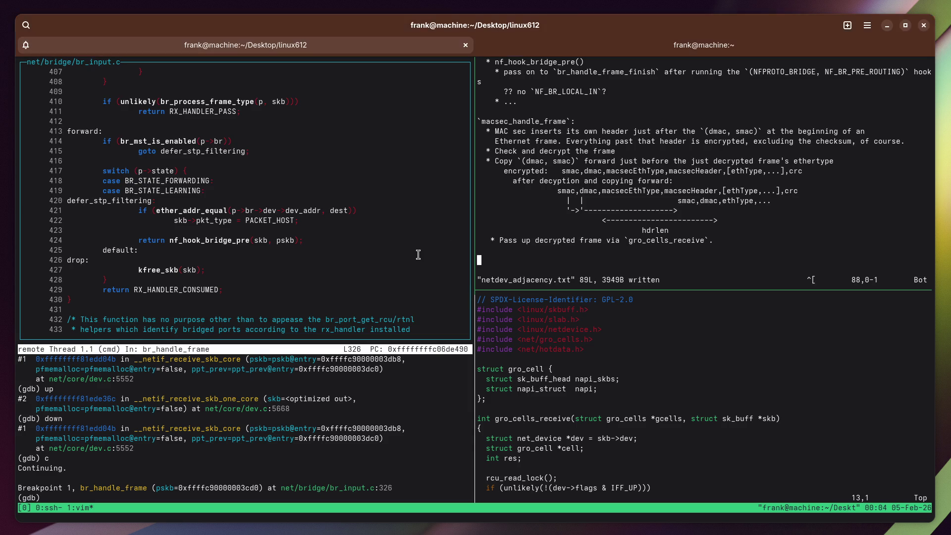
Copy the function name ipvlan_handle_frame from the notes pane.
scroll(556, 265, "up", 7)
scroll(528, 166, "up", 3)
double_click(568, 131)
right_click(568, 132)
left_click(579, 140)
scroll(575, 163, "down", 10)
key("Escape")
In the lower-right pane, quit vim and use cscope to find ipvlan_handle_frame's definition, moving ten lines down.
key("ctrl+b")
key("Down")
type(":q")
key("Return")
key("Tab")
type("ipvlan_handle_frame")
key("Return")
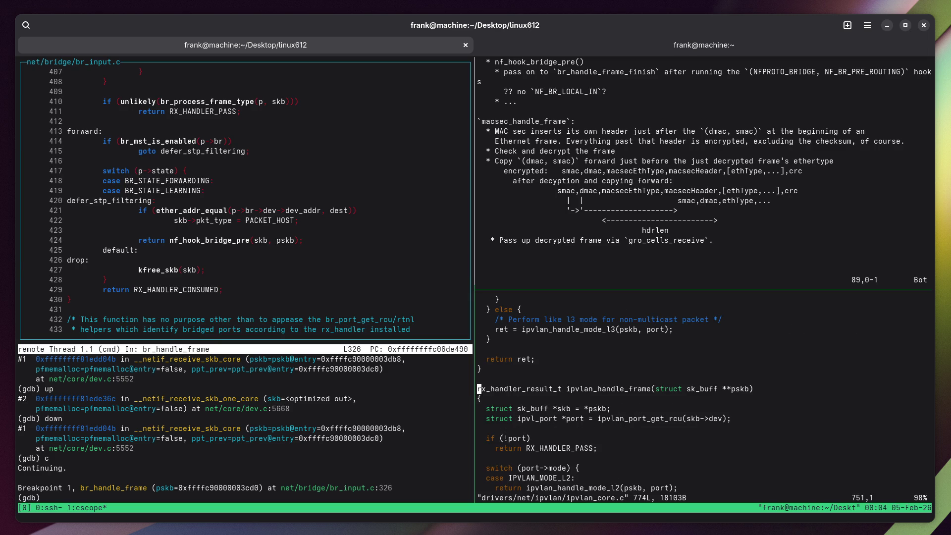
key("j")
key("j")
key("j")
key("super")
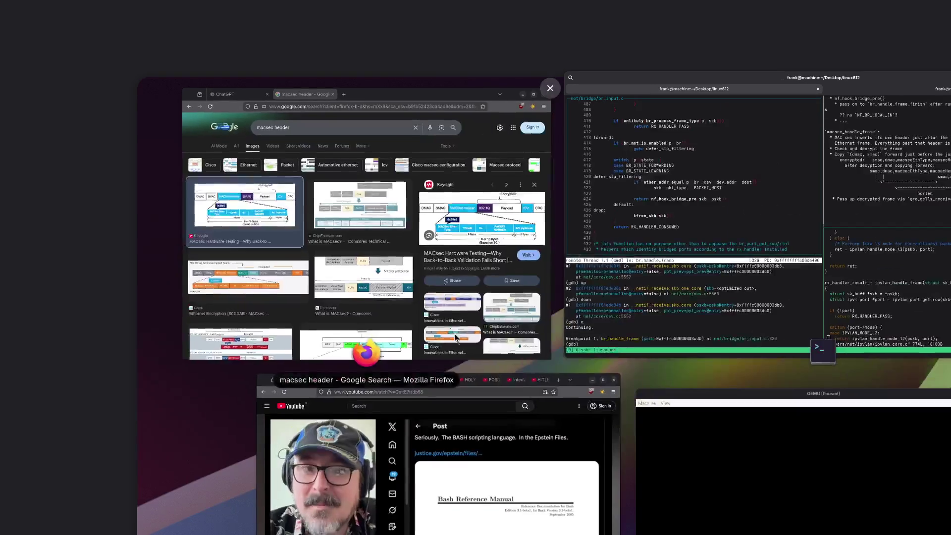
Bring up the YouTube window and close the earlier video's tab.
left_click(416, 470)
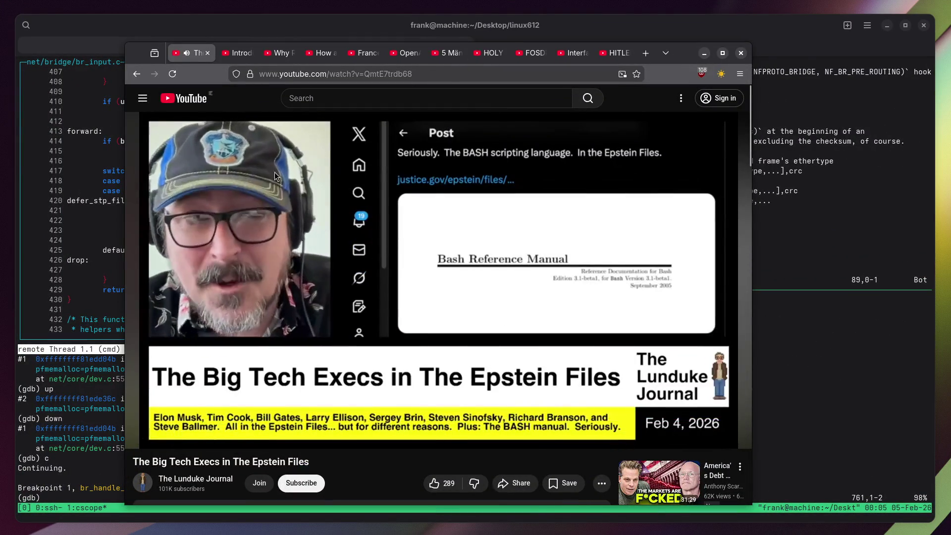
left_click(434, 483)
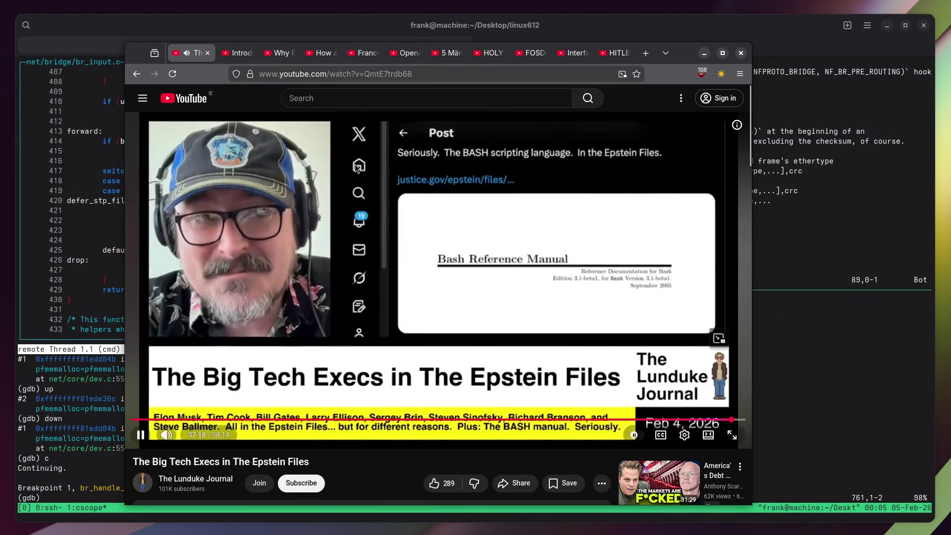
left_click(208, 54)
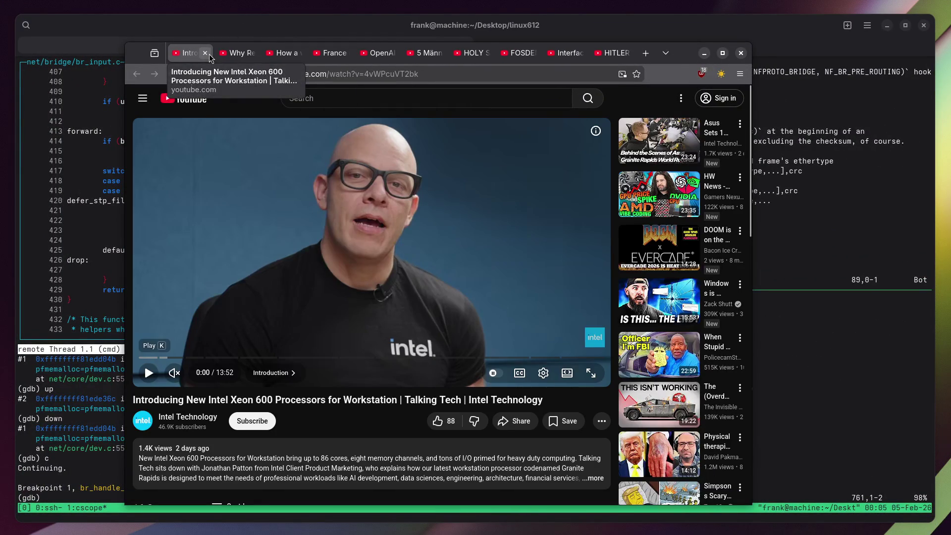
Play the Xeon video unmuted, select '86' in its expanded description, and return to the terminal.
left_click(339, 246)
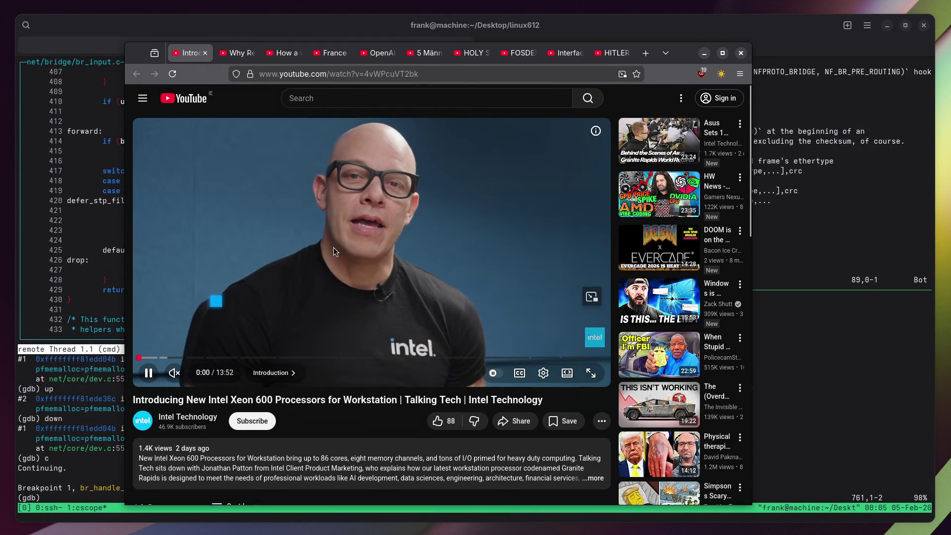
left_click(173, 373)
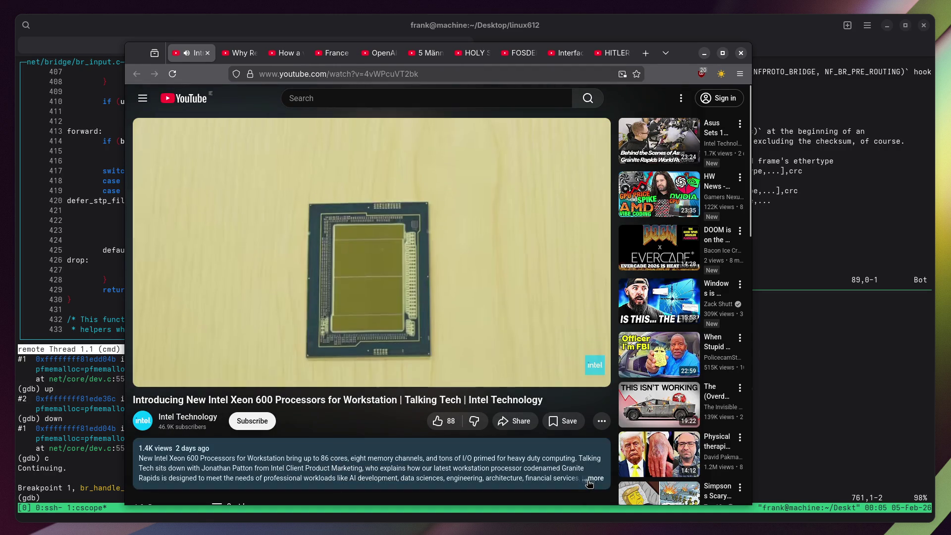
left_click_drag(321, 458, 334, 455)
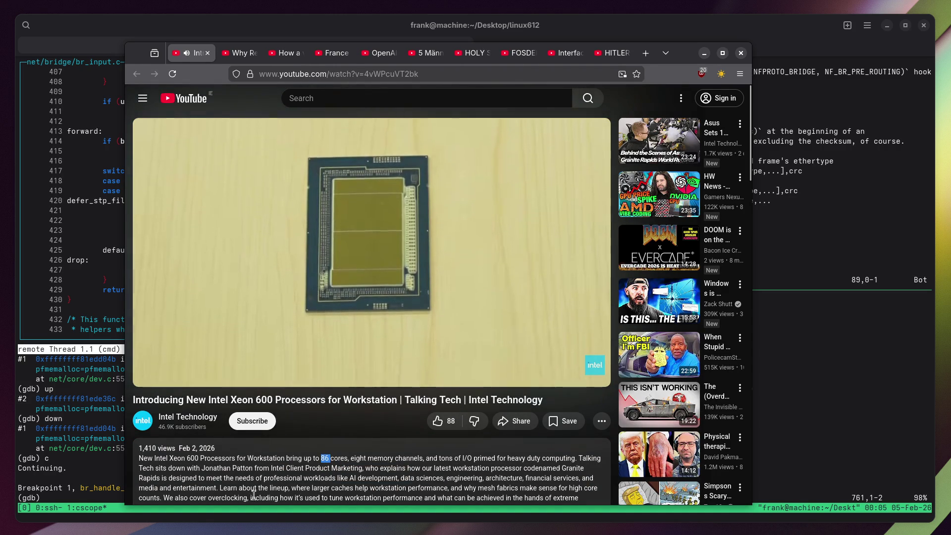
scroll(333, 436, "down", 2)
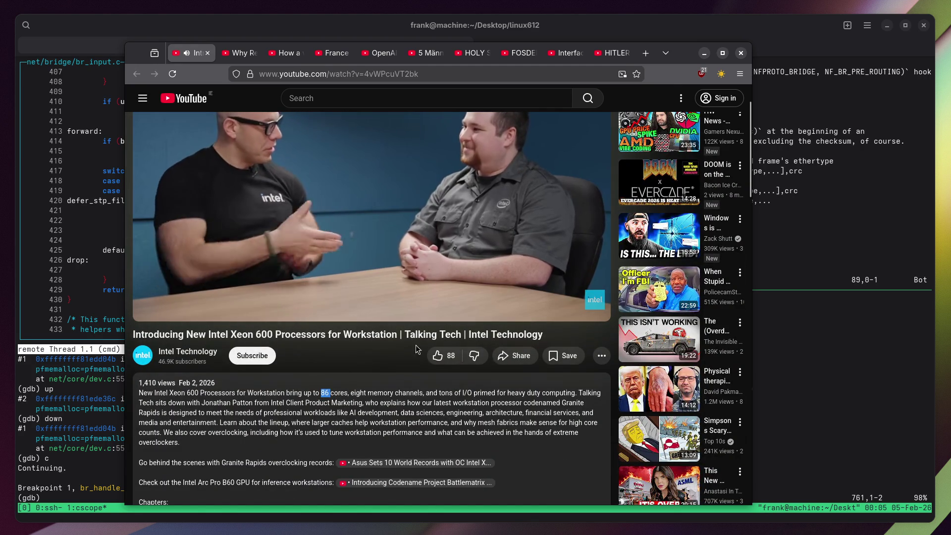
scroll(347, 411, "up", 2)
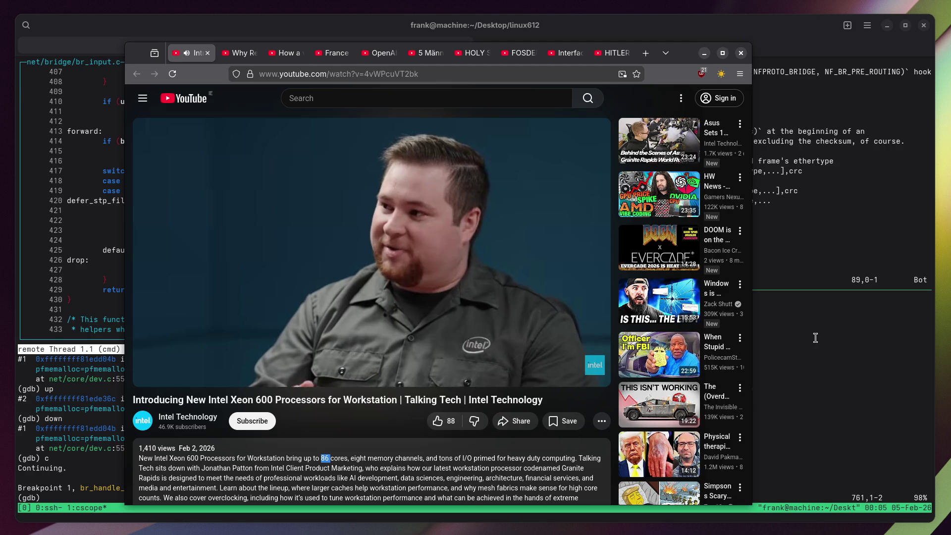
left_click(816, 339)
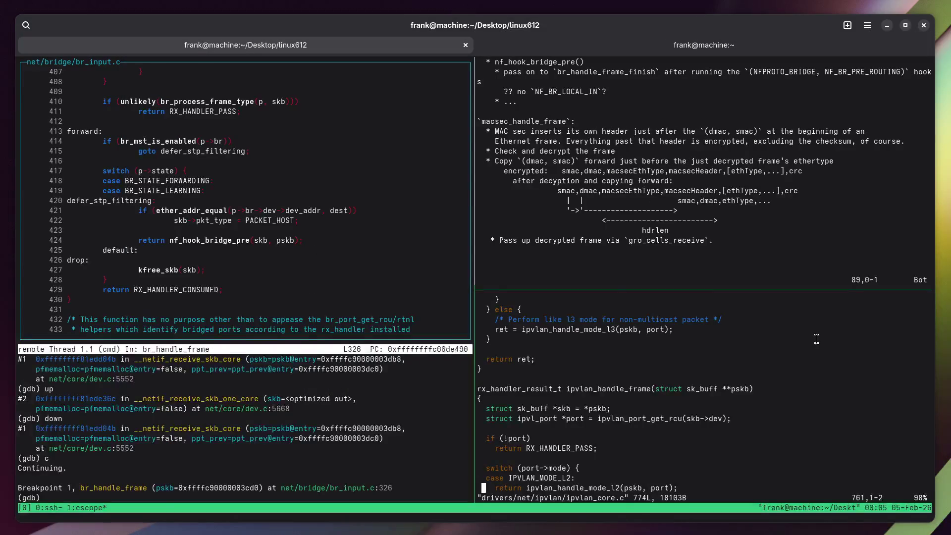
Suspend cscope with Ctrl+Z and start python3 in its place.
key("ctrl+z")
type("python3")
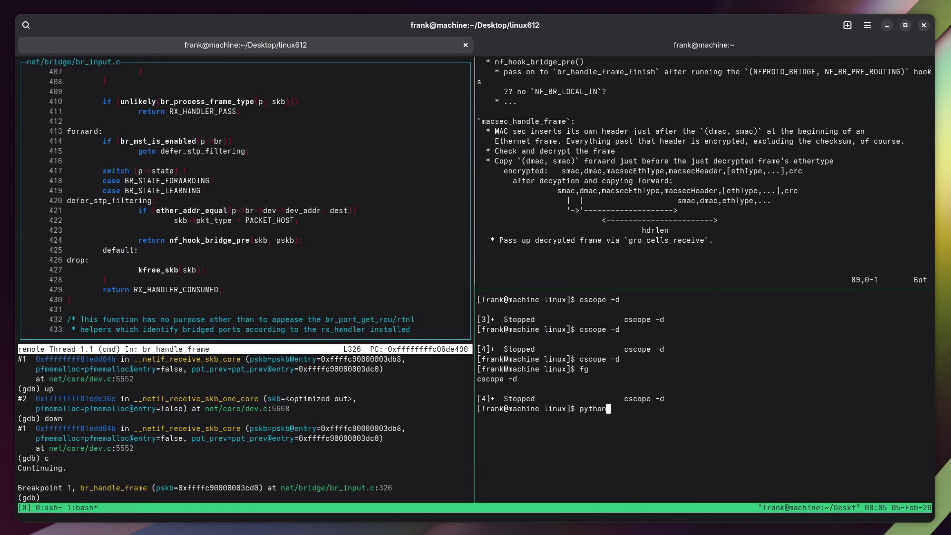
key("Return")
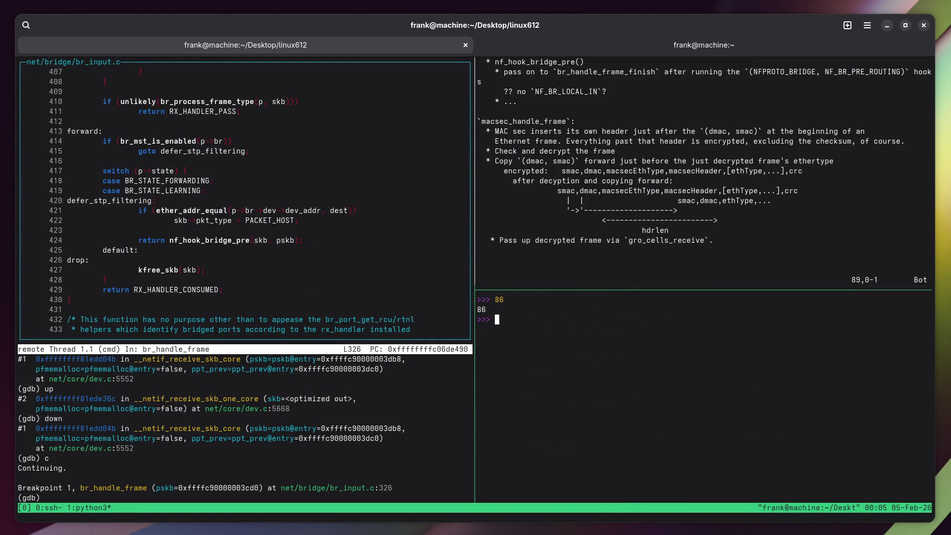
key("super")
left_click(503, 485)
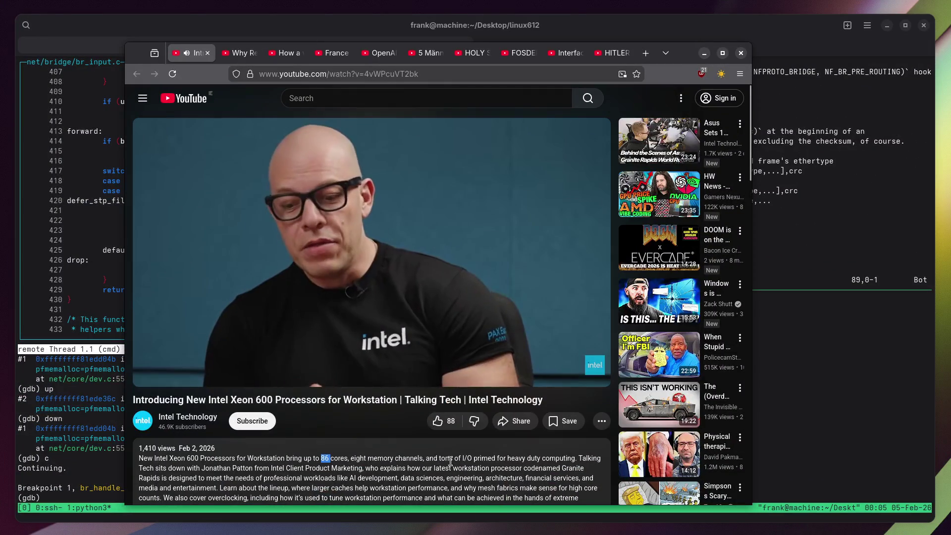
left_click(847, 407)
Paste 86, evaluate 10*10, and add the comments '# 14' and '# 2*7'.
middle_click(480, 308)
key("Return")
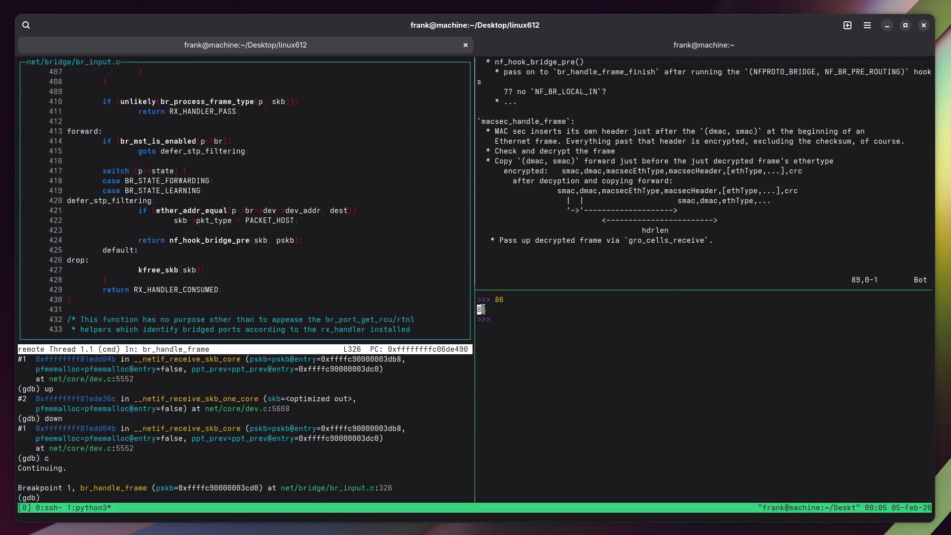
type("10*10")
key("Home")
key("Return")
type("# 14")
key("Return")
type("# 2*7")
key("Return")
Compute 86/2/2 and 86/2, then add comments '# 2*43' and '# how many chiplets'.
type("86/2/2/")
key("Return")
key("Up")
key("BackSpace")
key("BackSpace")
key("Return")
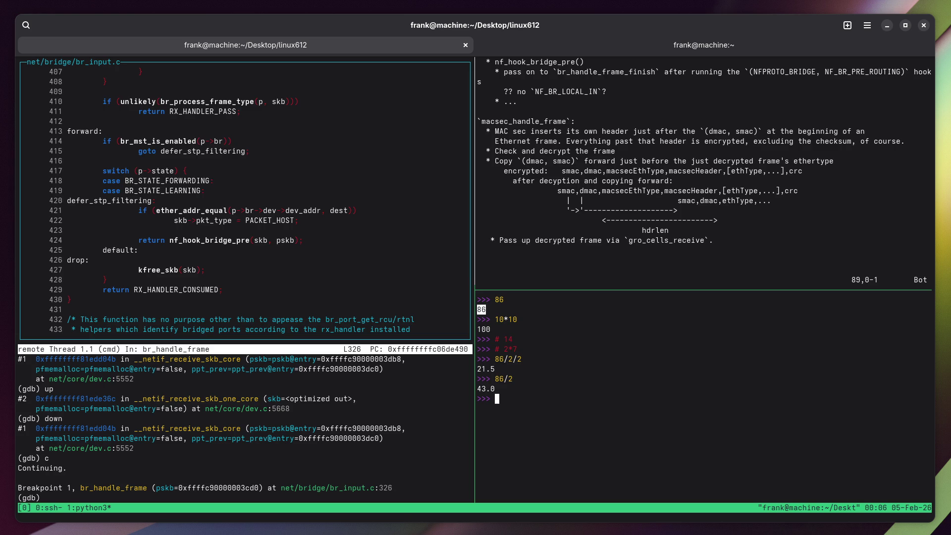
type("# 2*43")
key("Return")
type("how many ")
type("chiplets")
key("Home")
type("#")
key("Return")
key("super")
Search Google for 'Intel Xeon 600 chiplets' starting from the selected video title.
left_click(223, 397)
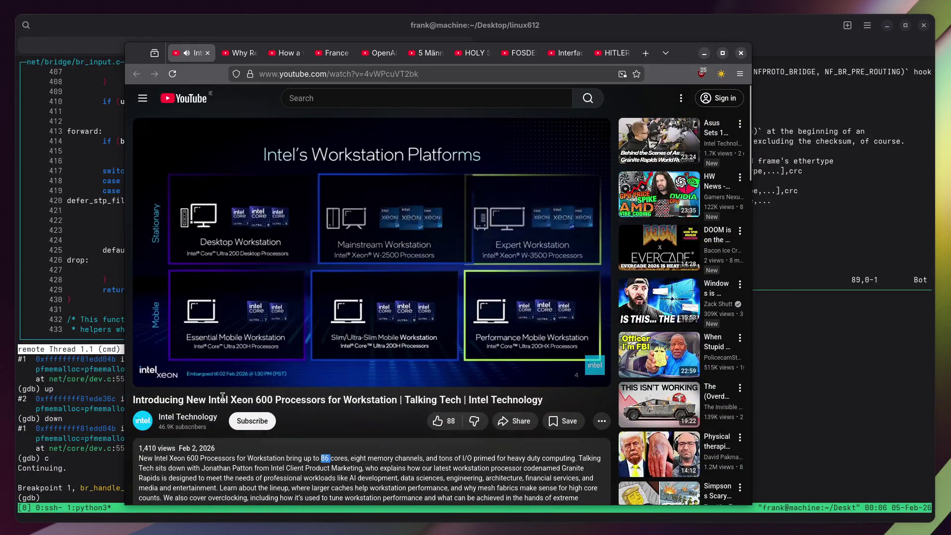
left_click_drag(273, 399, 206, 400)
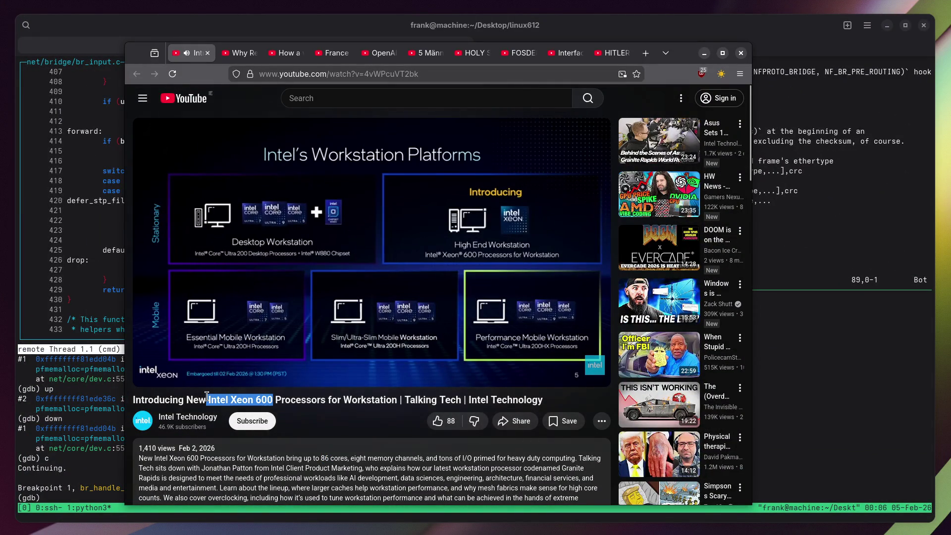
right_click(207, 400)
left_click(270, 493)
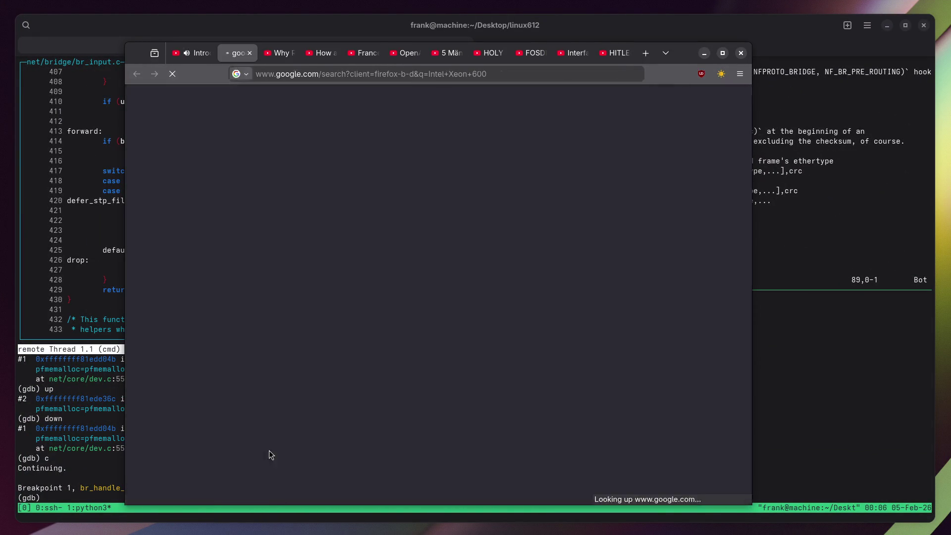
left_click(318, 111)
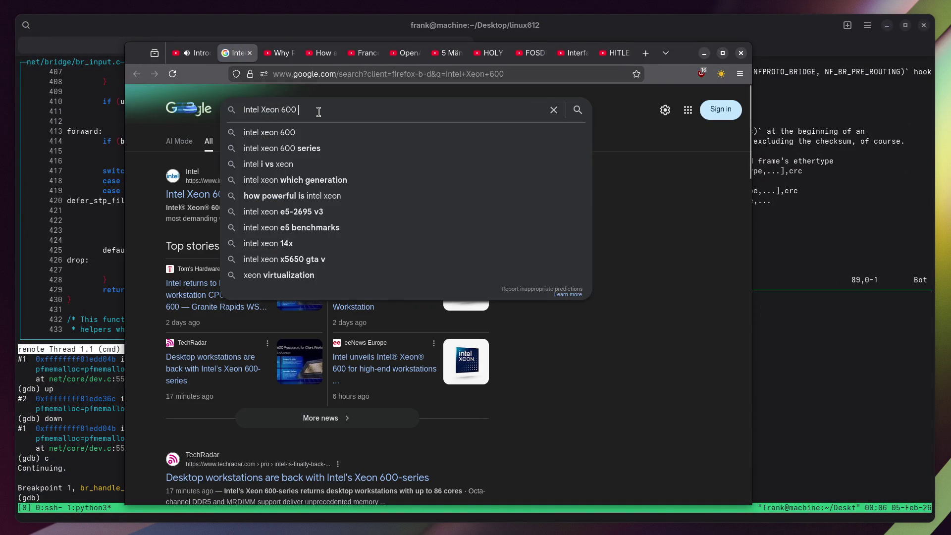
type("chiplets")
key("Return")
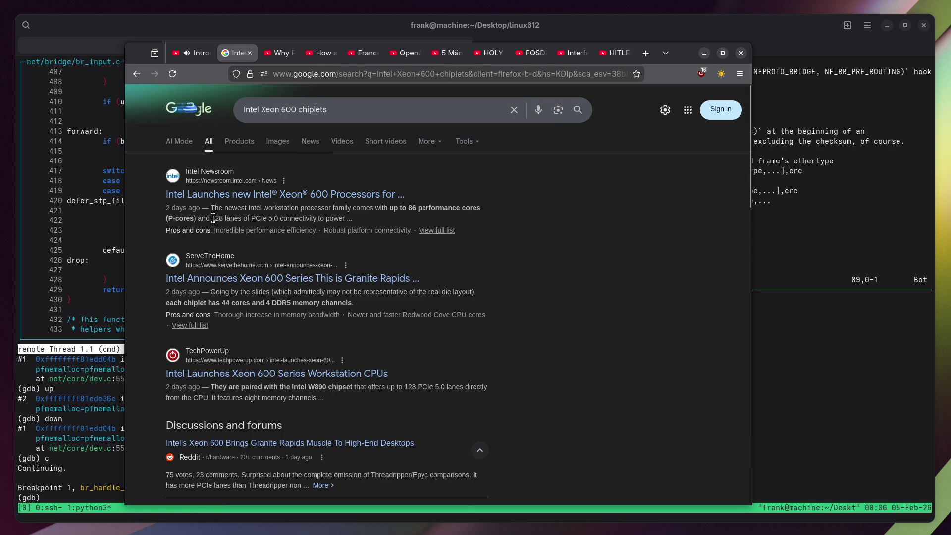
Highlight the PCIe lanes and 4 DDR5 channels snippets, then note '# 4 mem channels' in the REPL.
left_click_drag(211, 219, 309, 218)
left_click_drag(342, 303, 266, 302)
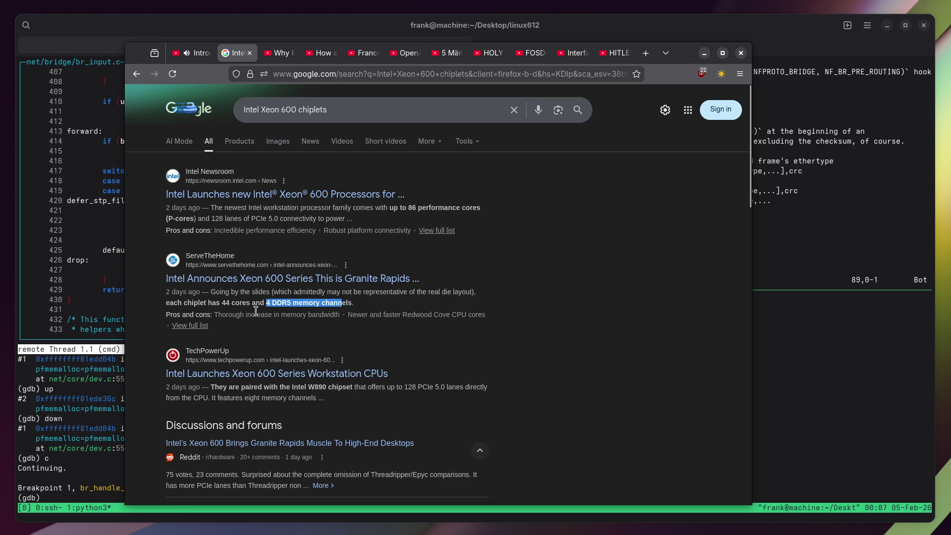
left_click(868, 396)
type("# 4 mem channels")
key("Return")
key("Return")
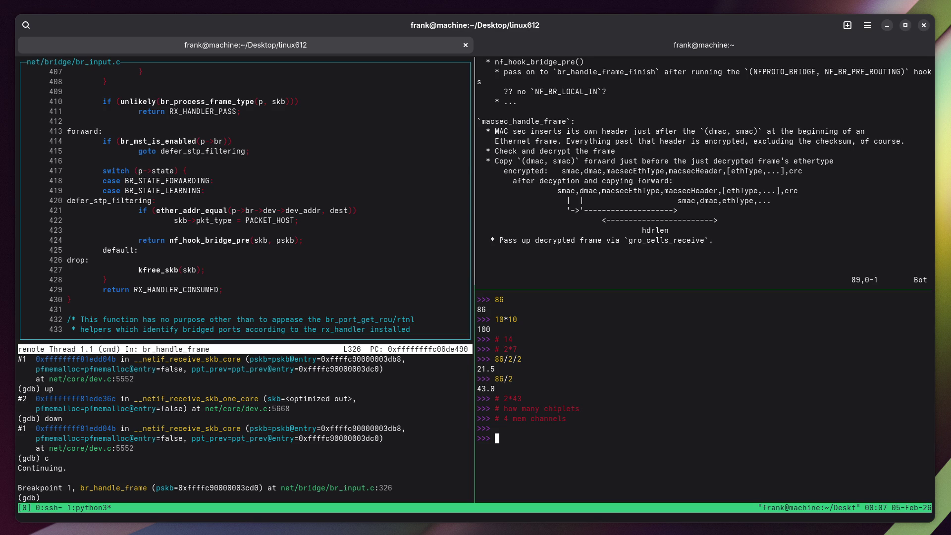
Add the comment '# why only 4' in the Python REPL.
type("why only 4")
key("Home")
type("#")
key("Return")
Rewind the Xeon video a few seconds and pause it on the die diagram.
key("super")
key("super")
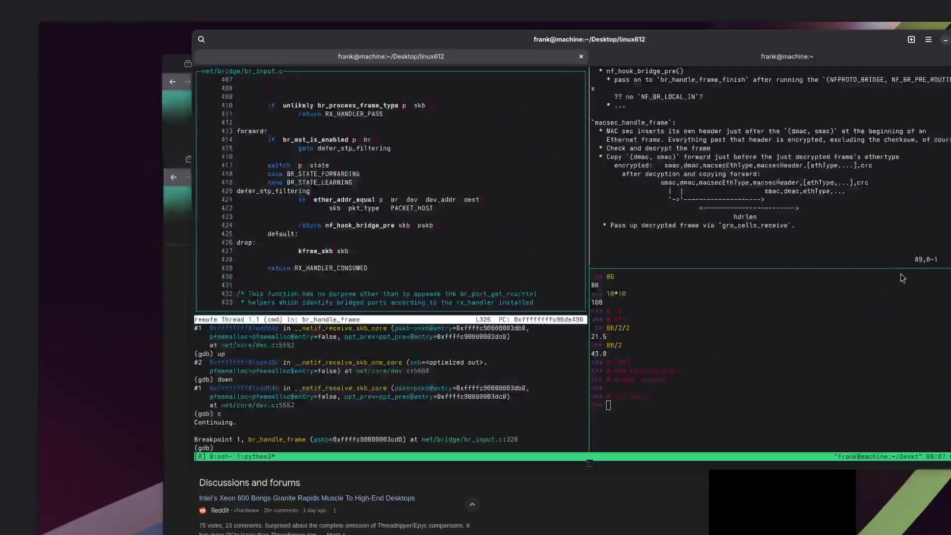
key("super")
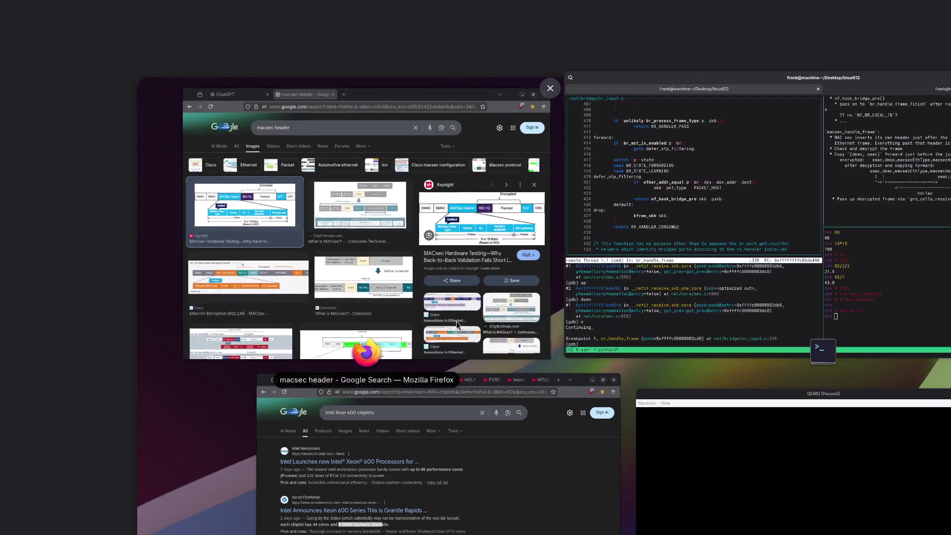
key("super")
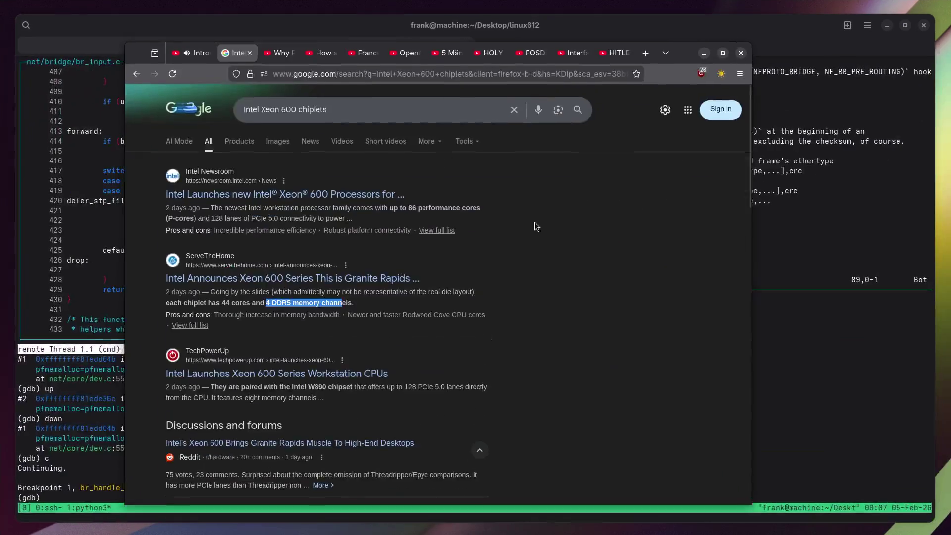
left_click(196, 56)
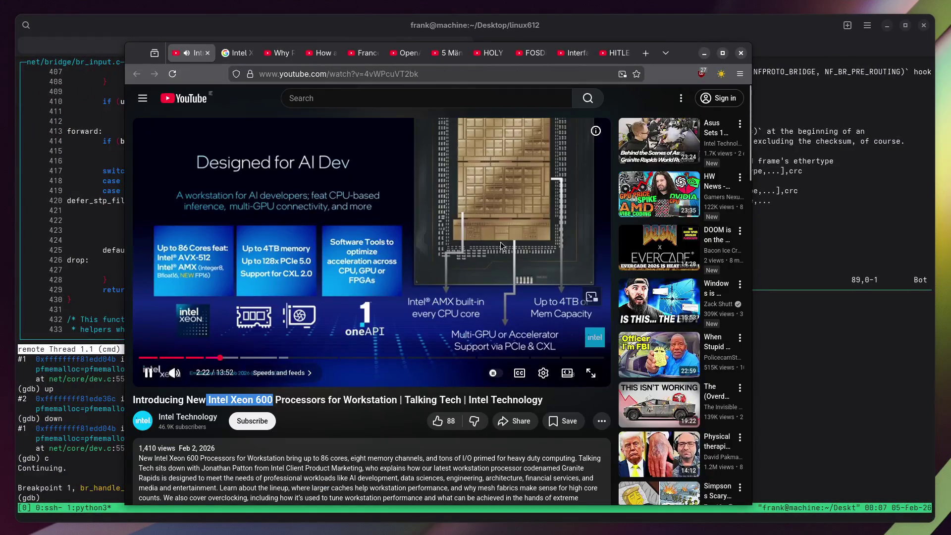
key("Left")
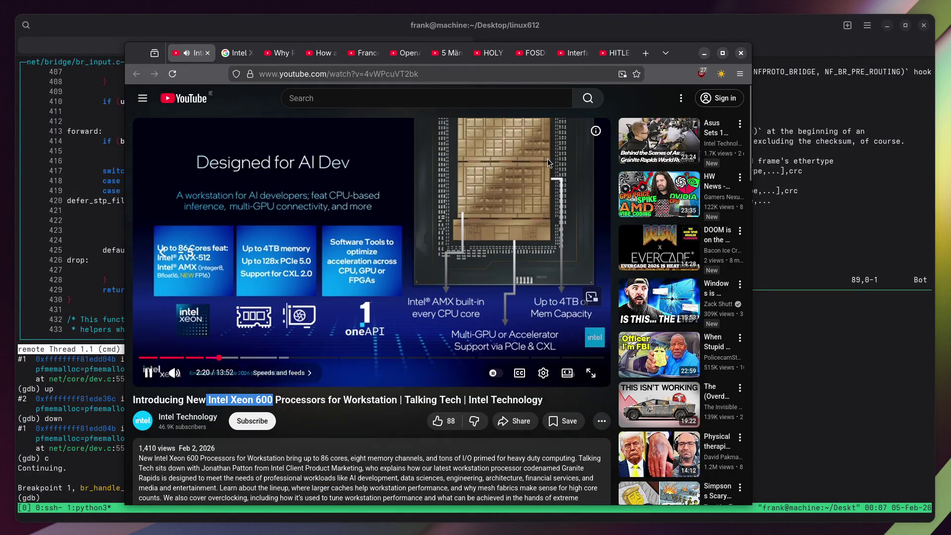
left_click(429, 162)
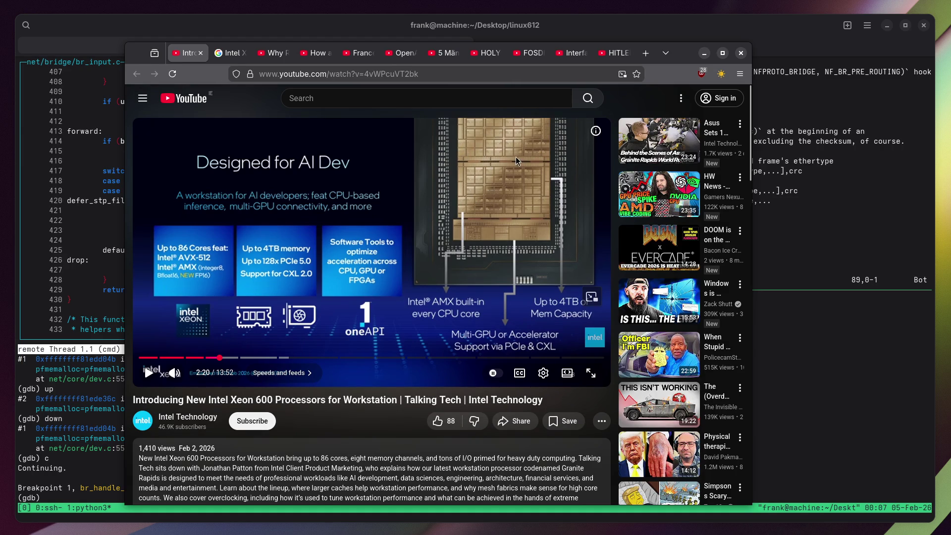
Add '# 2 clusters' to the REPL and evaluate 86/2 to get 43.0.
left_click(847, 357)
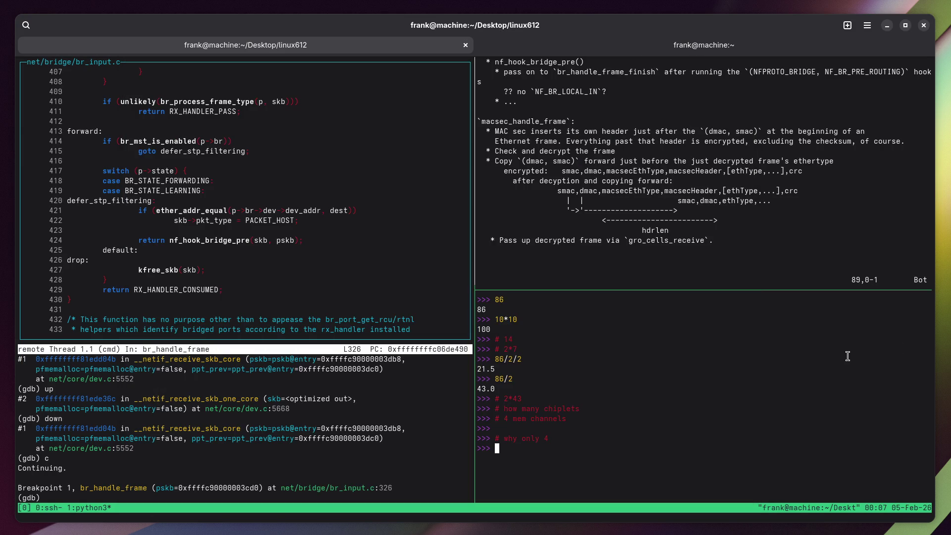
type("# 2 cluster")
type("s")
key("Return")
type("86/2")
key("Home")
key("Return")
key("super")
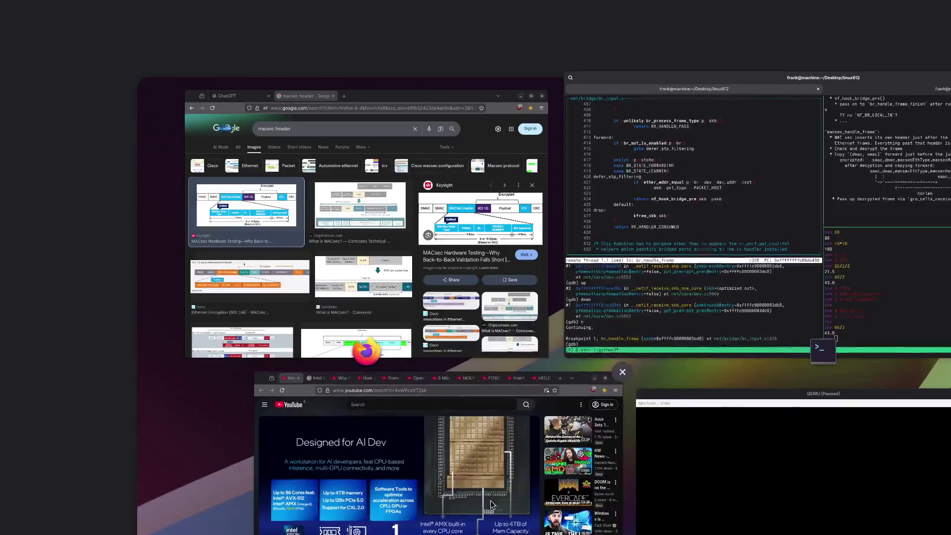
left_click(490, 500)
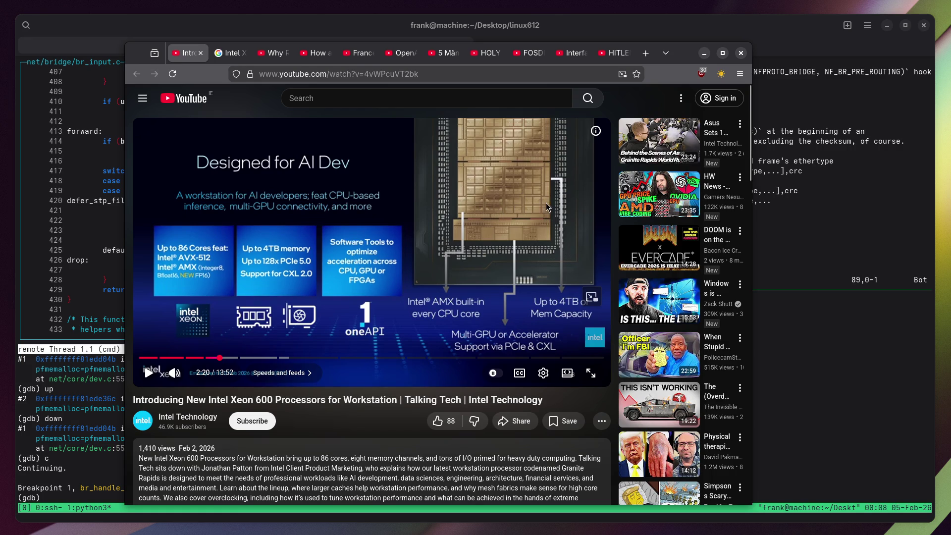
left_click(813, 333)
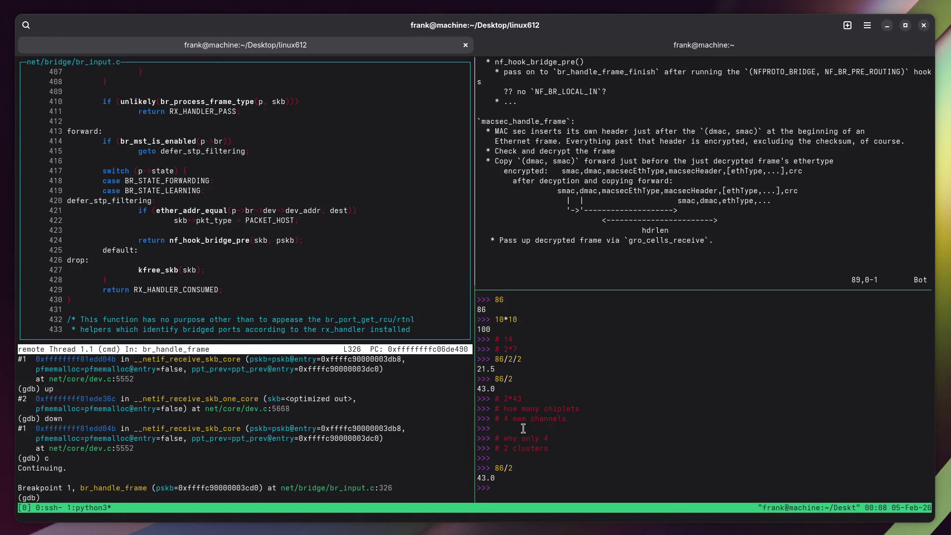
Type 44 in the REPL and bring forward the Xeon 600 video paused at 2:20.
type("44")
key("super")
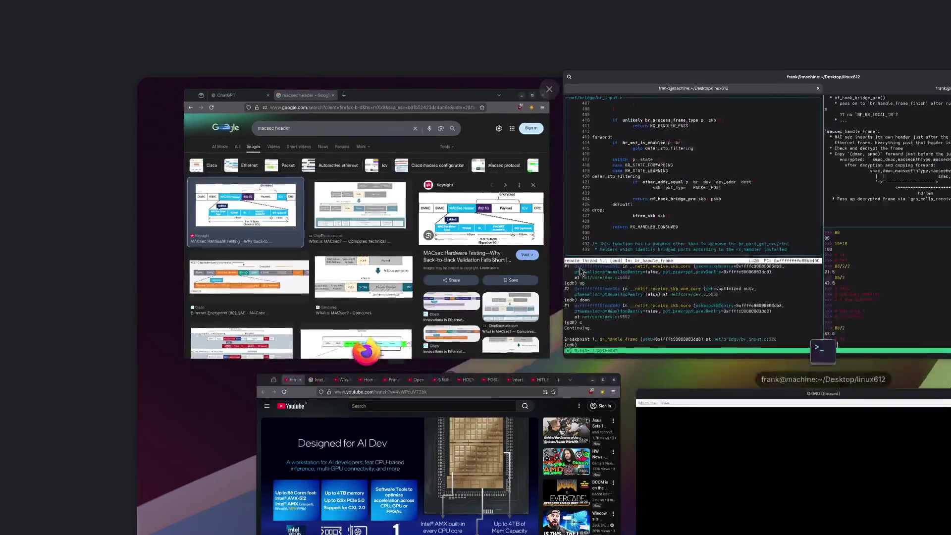
left_click(372, 436)
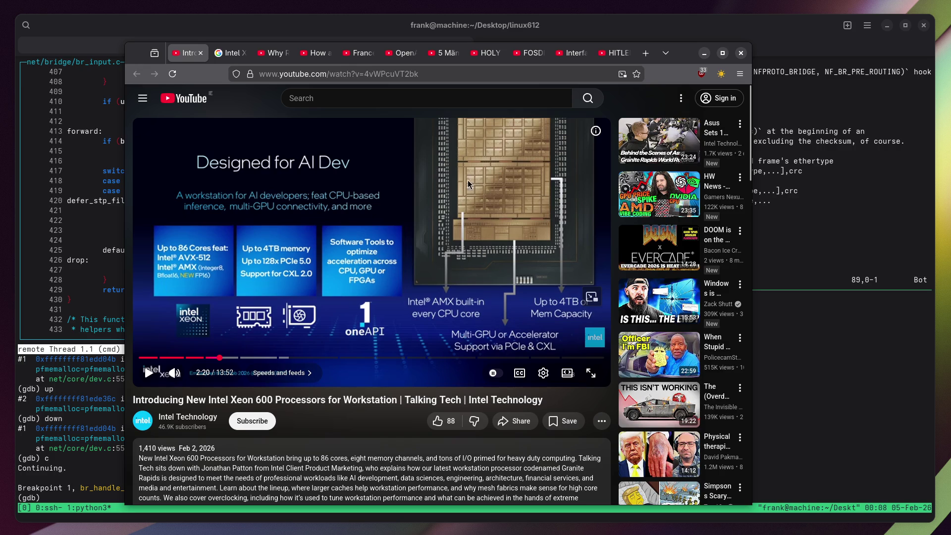
key("super")
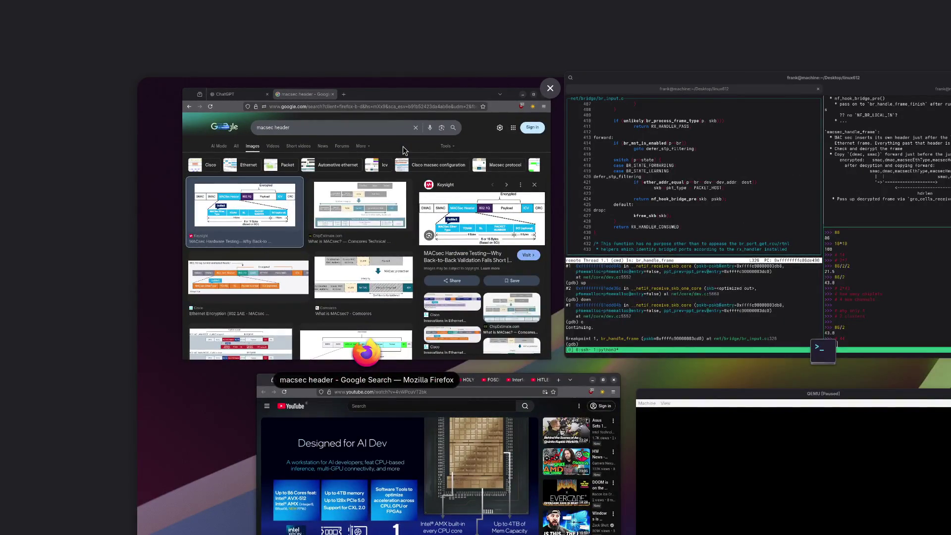
key("super")
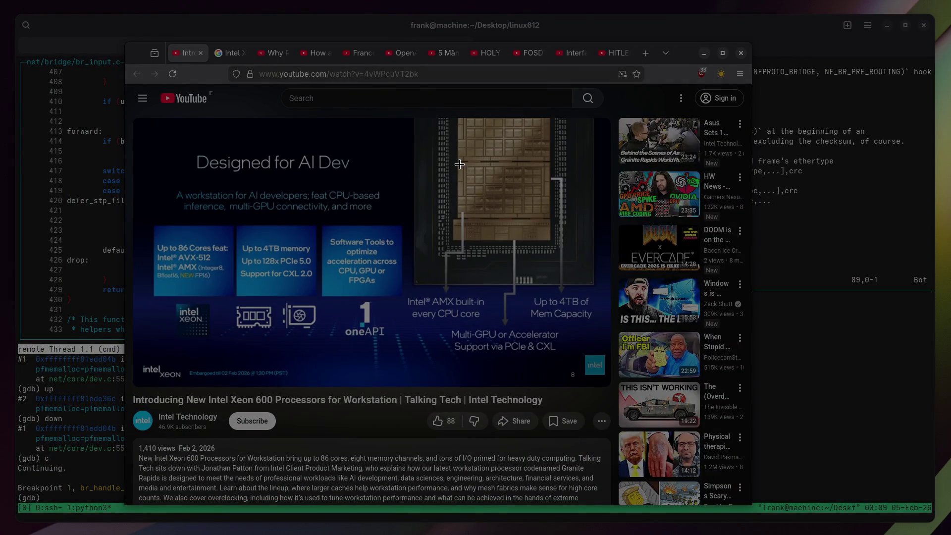
Screenshot the die-shot area of the video and open excalidraw.com in a new tab.
left_click_drag(456, 162, 551, 218)
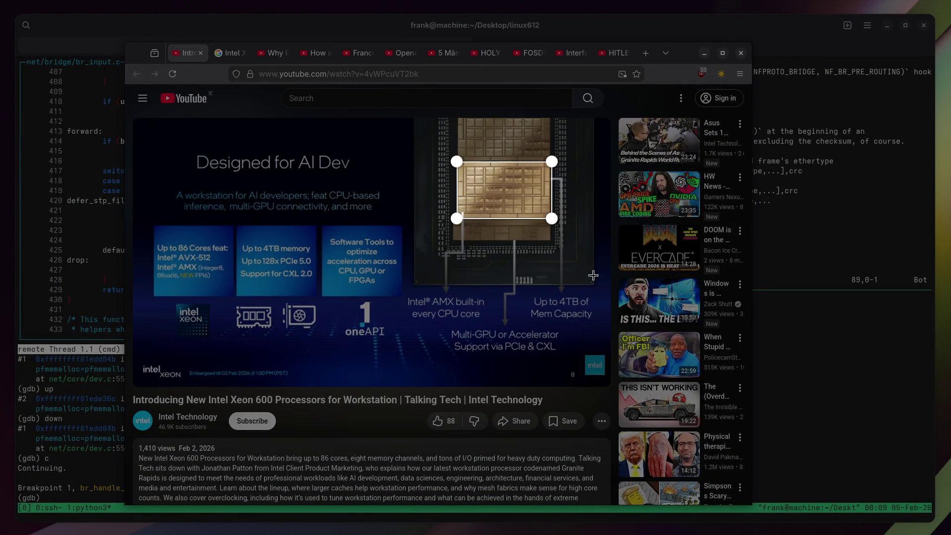
key("Return")
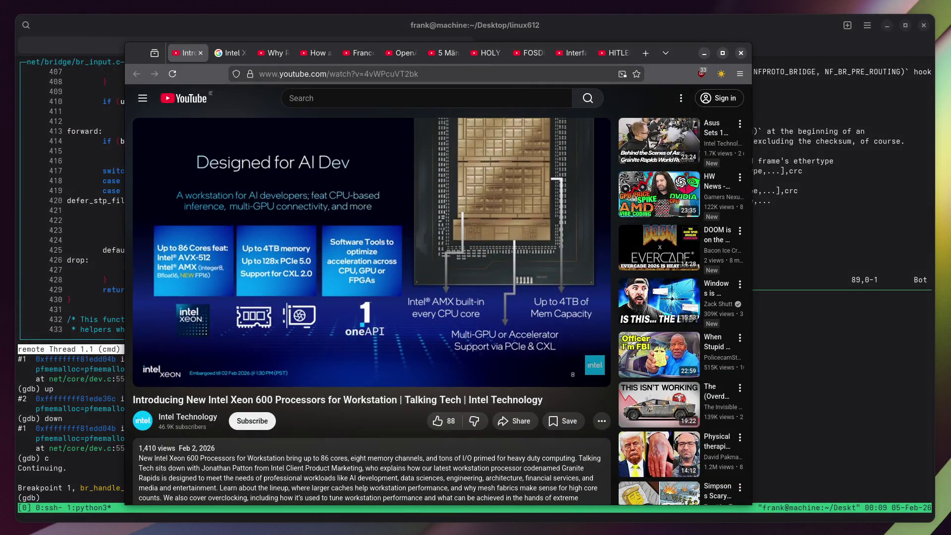
key("ctrl+t")
type("excalidraw")
key("Return")
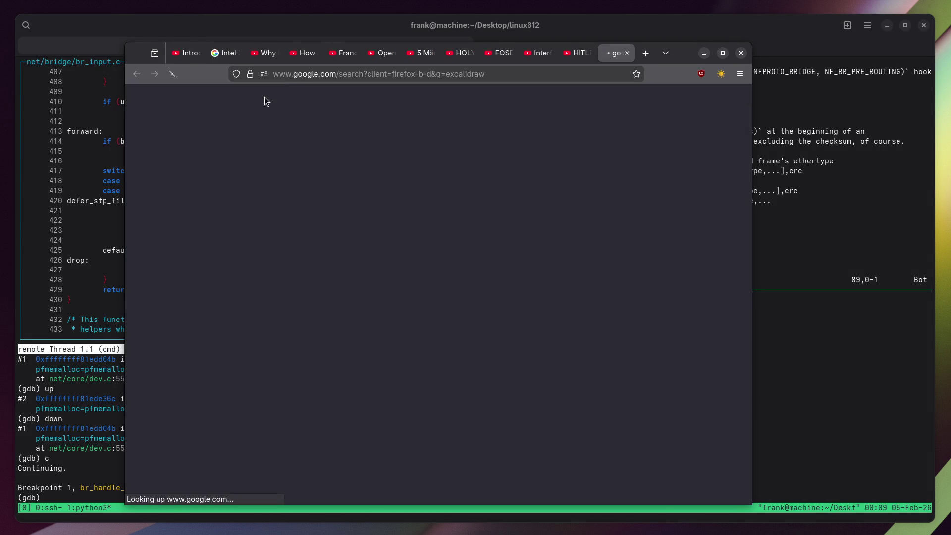
left_click(241, 195)
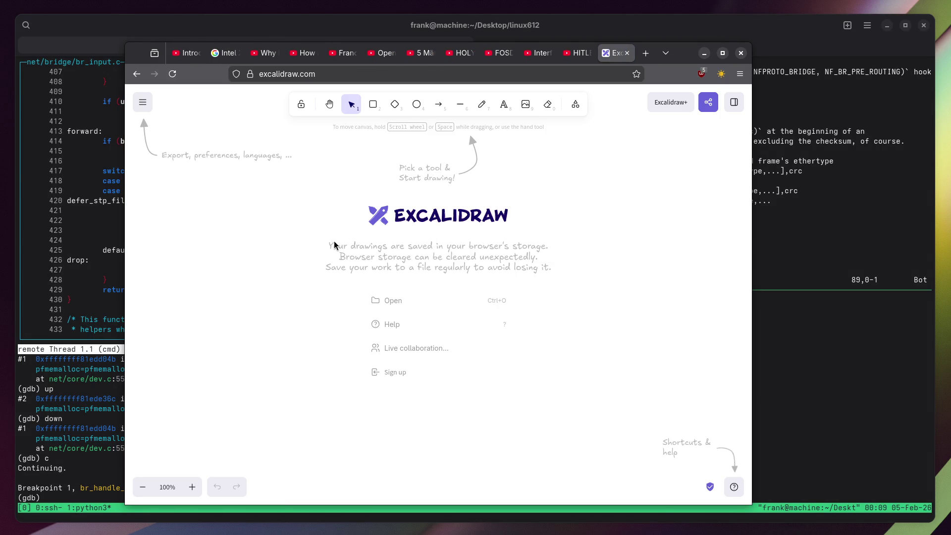
Paste the die-shot screenshot onto the Excalidraw canvas, enlarge it and move it up-left.
key("ctrl+v")
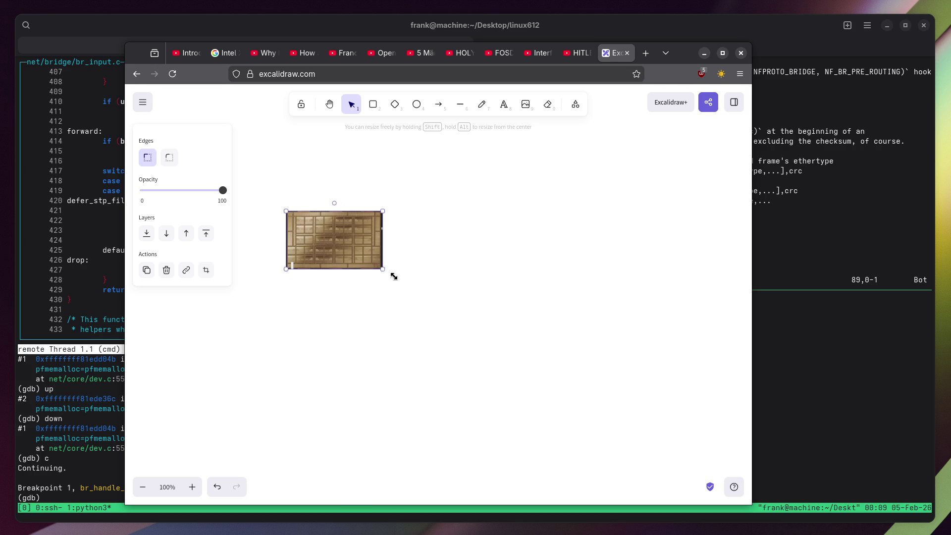
left_click_drag(382, 268, 732, 477)
left_click_drag(596, 374, 563, 304)
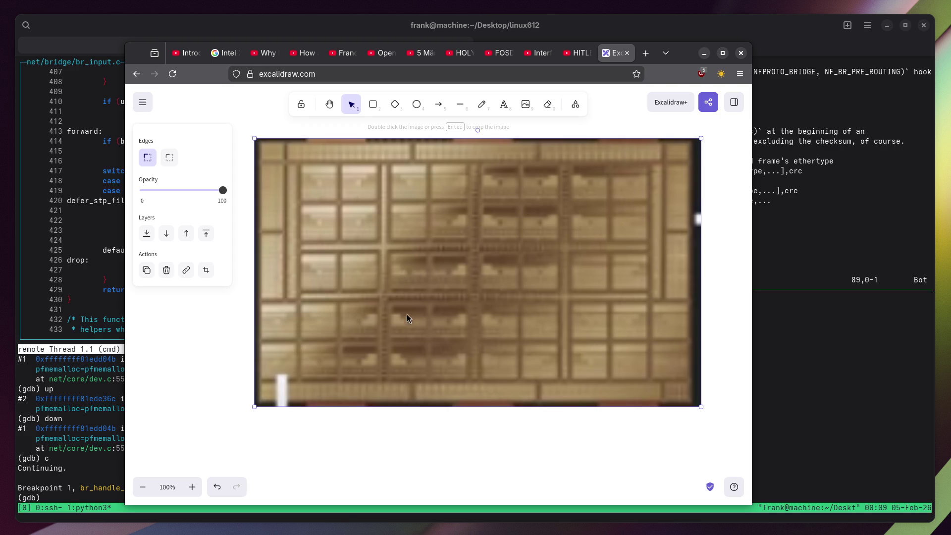
key("alt+Tab")
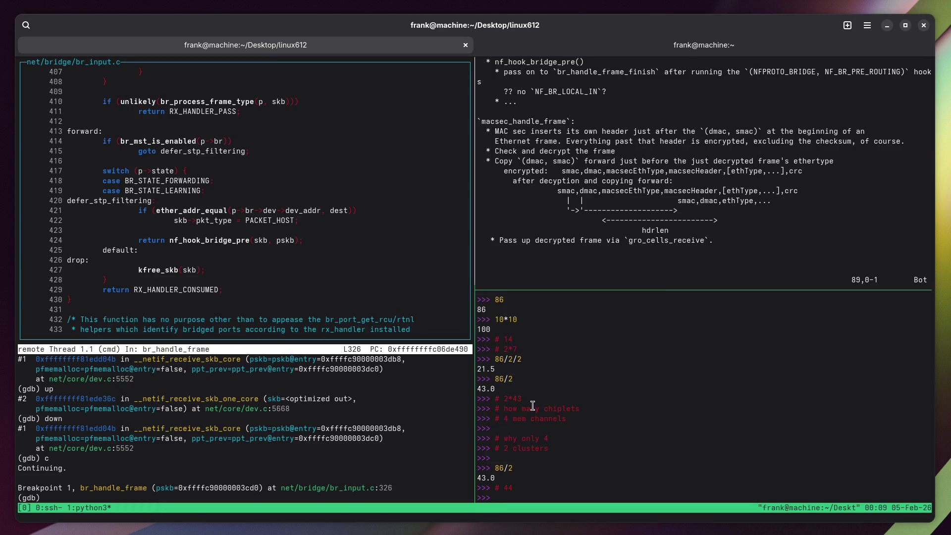
key("super")
left_click(493, 513)
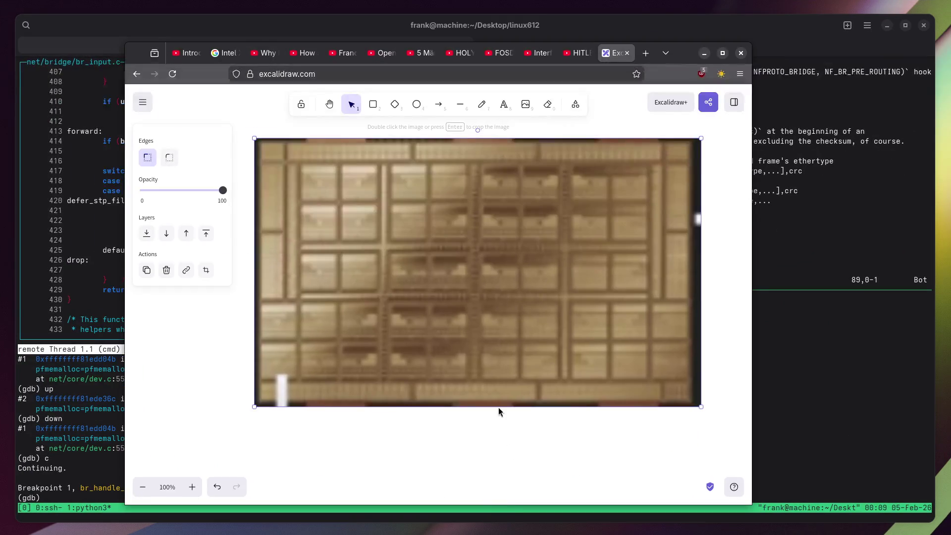
left_click(373, 104)
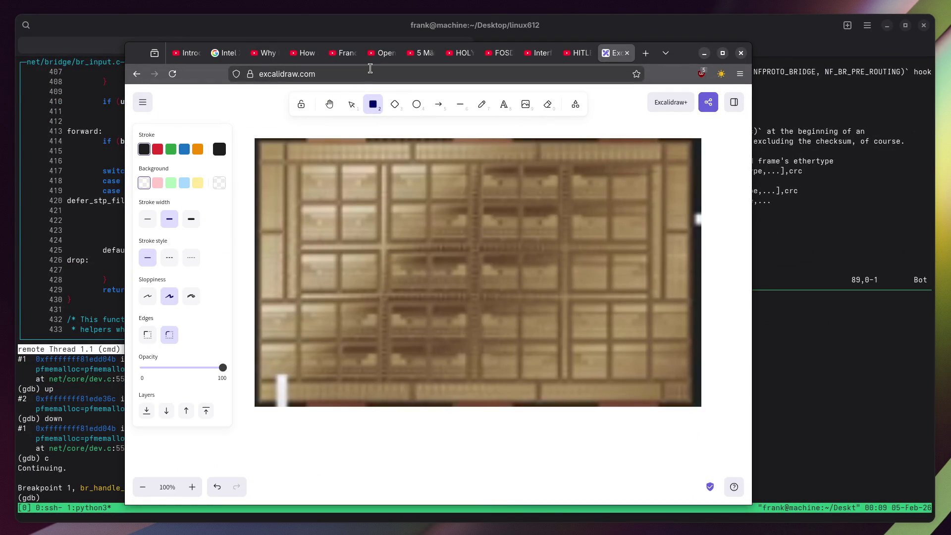
Outline the four upper-row core blocks on the die with green rectangles.
left_click(170, 150)
left_click_drag(301, 164, 380, 293)
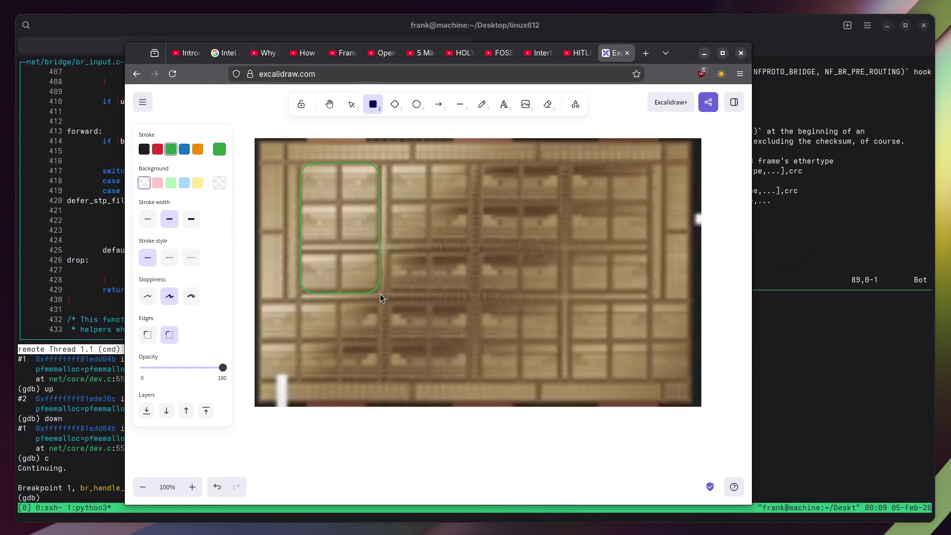
left_click(373, 105)
mouse_move(393, 166)
left_mouse_down()
mouse_move(486, 289)
mouse_move(468, 292)
left_mouse_up()
left_click(373, 104)
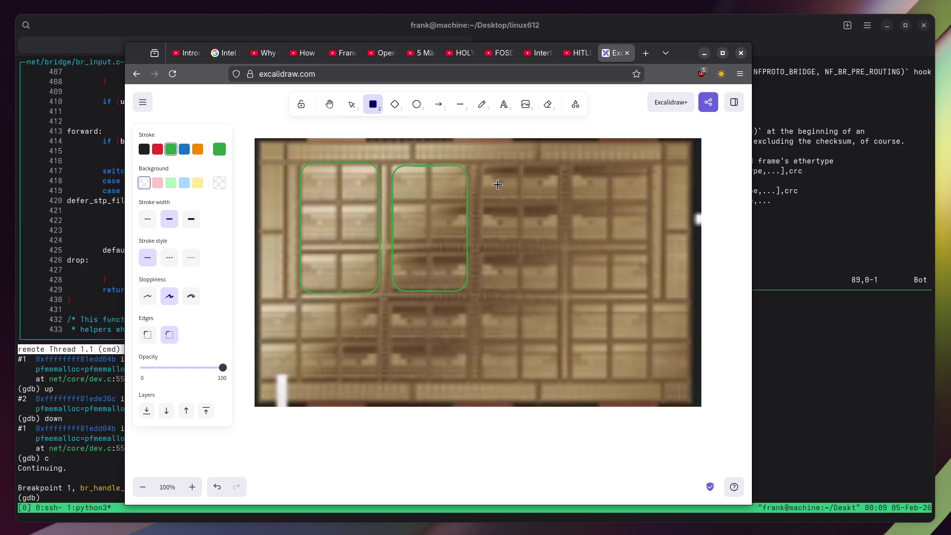
mouse_move(484, 170)
left_mouse_down()
mouse_move(521, 213)
mouse_move(548, 290)
mouse_move(561, 296)
left_mouse_up()
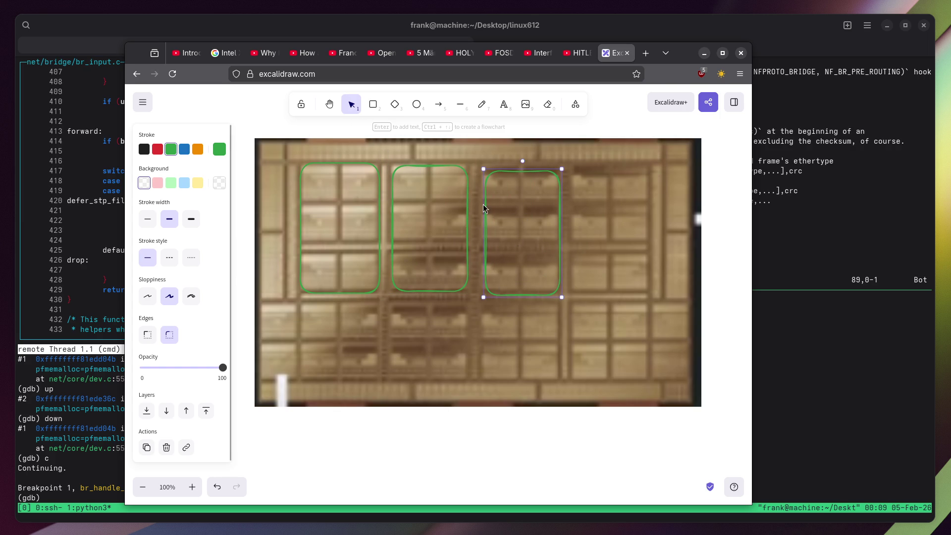
left_click(373, 104)
mouse_move(647, 177)
left_mouse_down()
mouse_move(599, 266)
mouse_move(567, 297)
left_mouse_up()
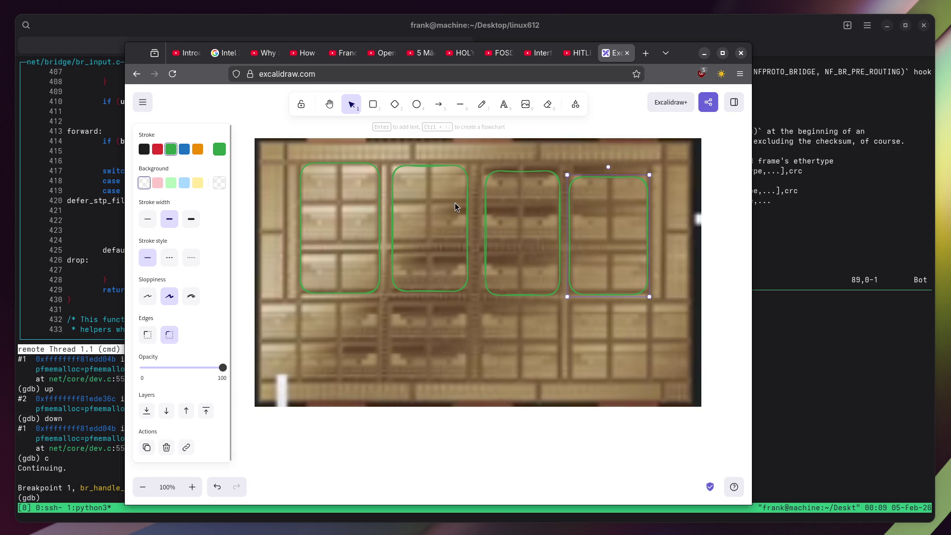
Outline the four lower-row core blocks on the die with green rectangles.
left_click(374, 107)
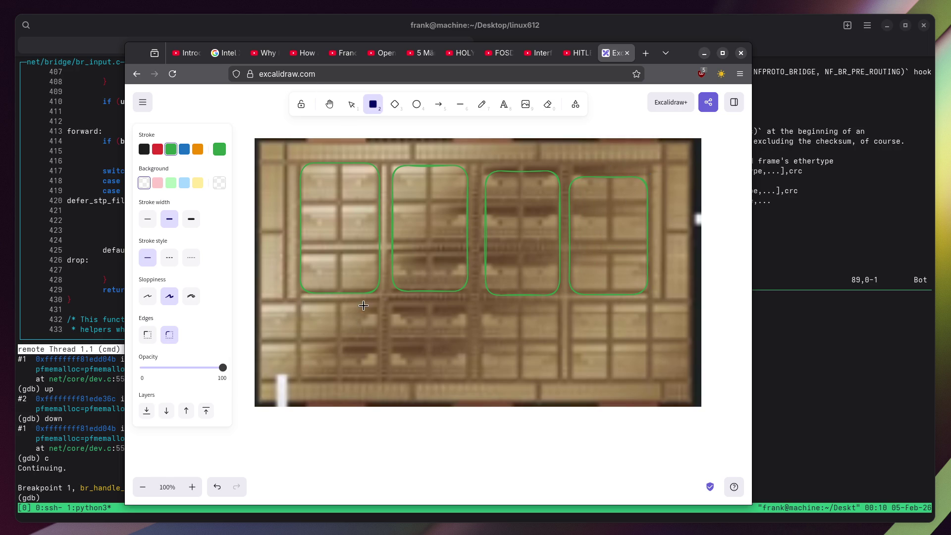
mouse_move(378, 303)
left_mouse_down()
mouse_move(248, 369)
mouse_move(257, 376)
left_mouse_up()
left_click(373, 104)
left_click_drag(570, 302, 692, 380)
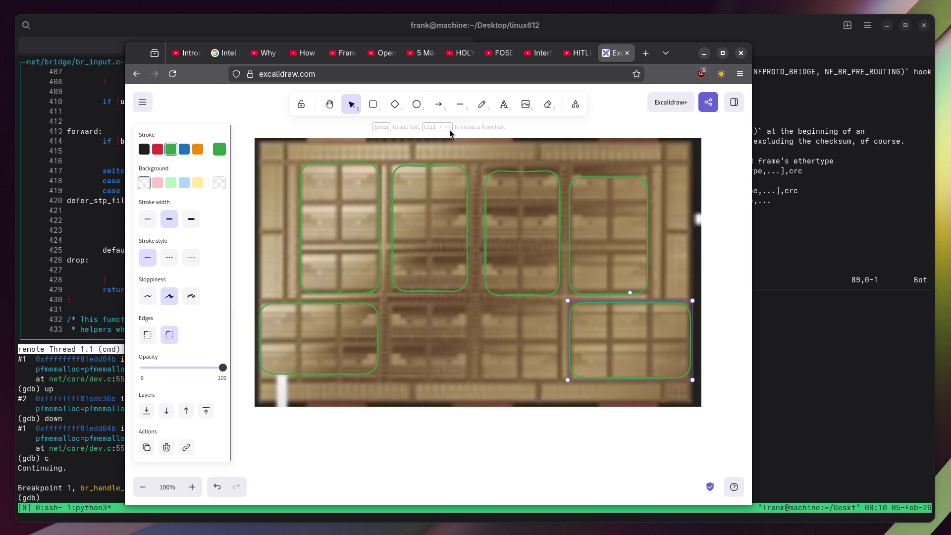
left_click(373, 105)
left_click_drag(465, 307, 387, 374)
left_click(373, 104)
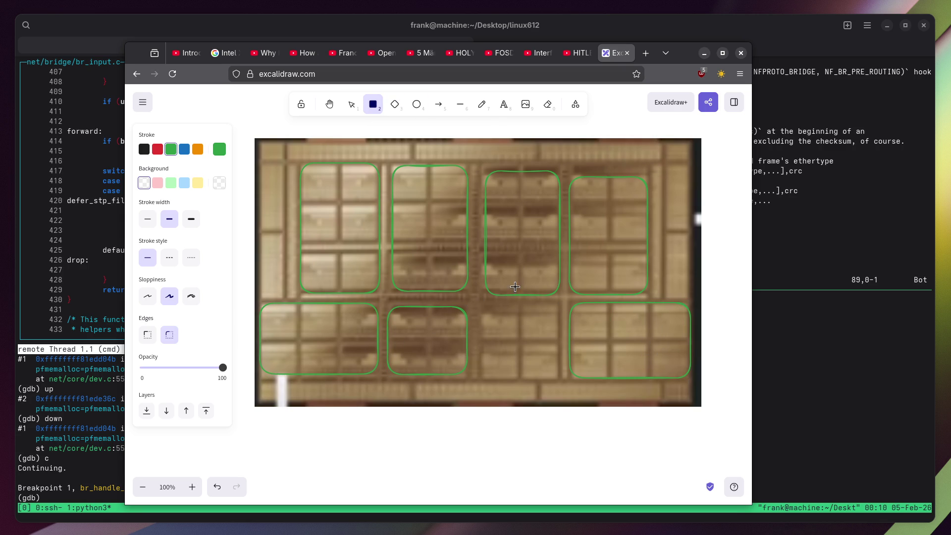
left_click_drag(480, 303, 560, 380)
left_click(263, 236)
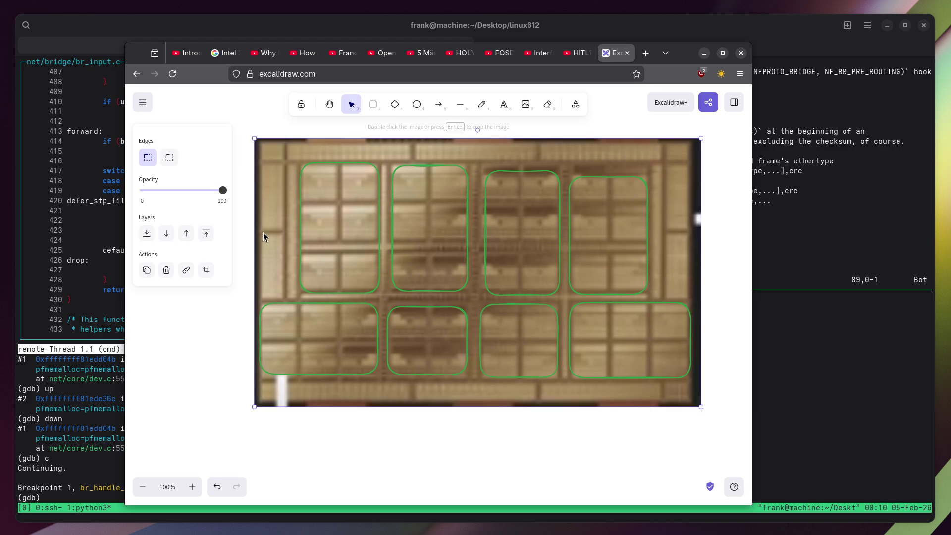
left_click(374, 104)
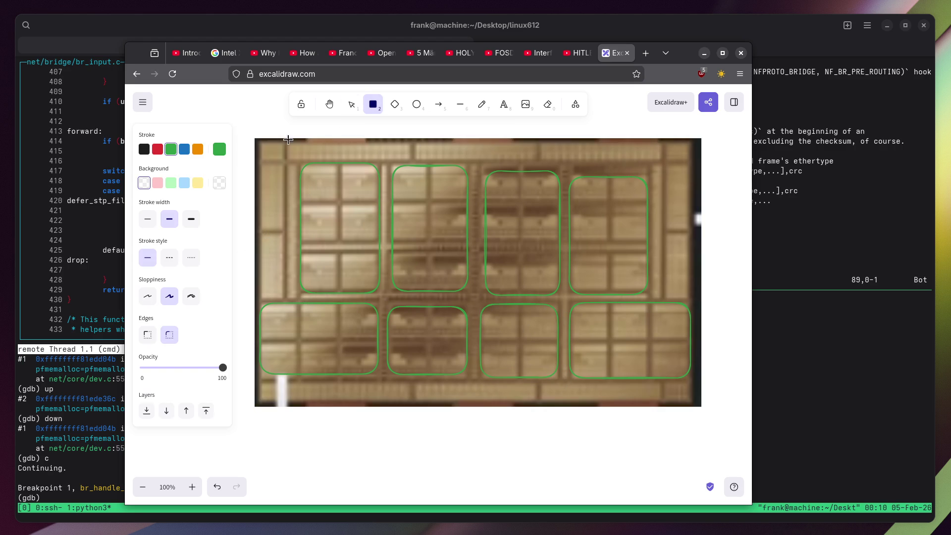
Draw red rectangles around the die's bottom, left, top and right edge strips.
left_click(158, 150)
mouse_move(692, 381)
left_mouse_down()
mouse_move(274, 368)
mouse_move(255, 410)
left_mouse_up()
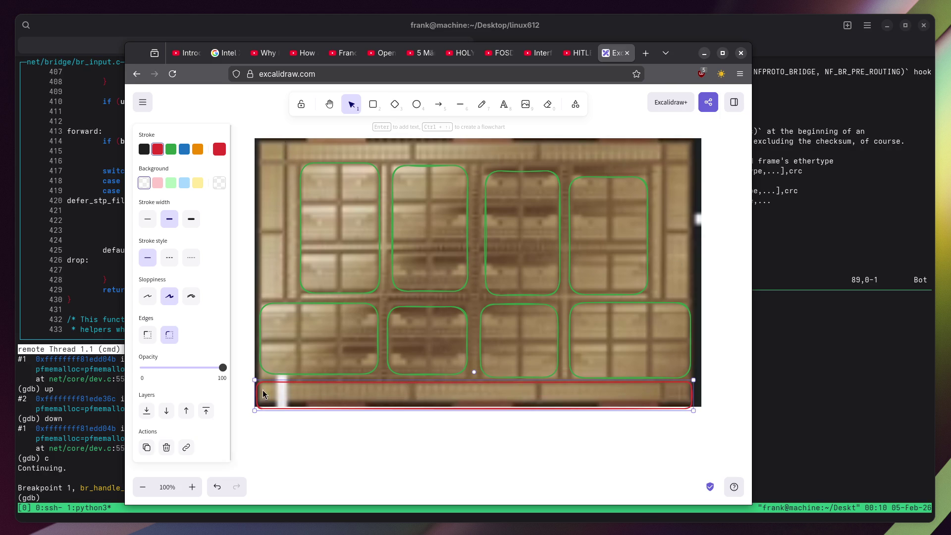
left_click(373, 104)
mouse_move(260, 143)
left_mouse_down()
mouse_move(307, 307)
mouse_move(287, 302)
left_mouse_up()
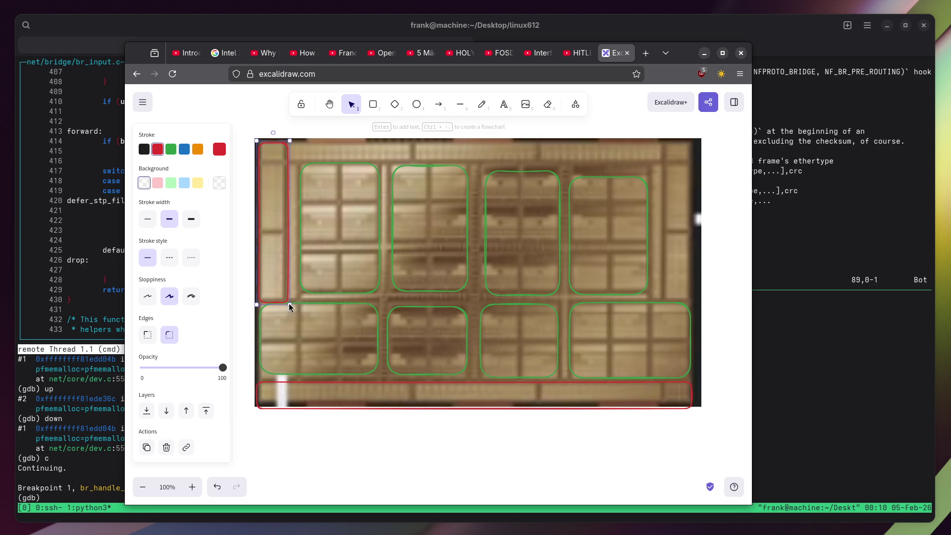
left_click(373, 105)
mouse_move(287, 143)
left_mouse_down()
mouse_move(535, 174)
mouse_move(672, 171)
mouse_move(651, 252)
mouse_move(657, 299)
left_mouse_up()
left_click(379, 110)
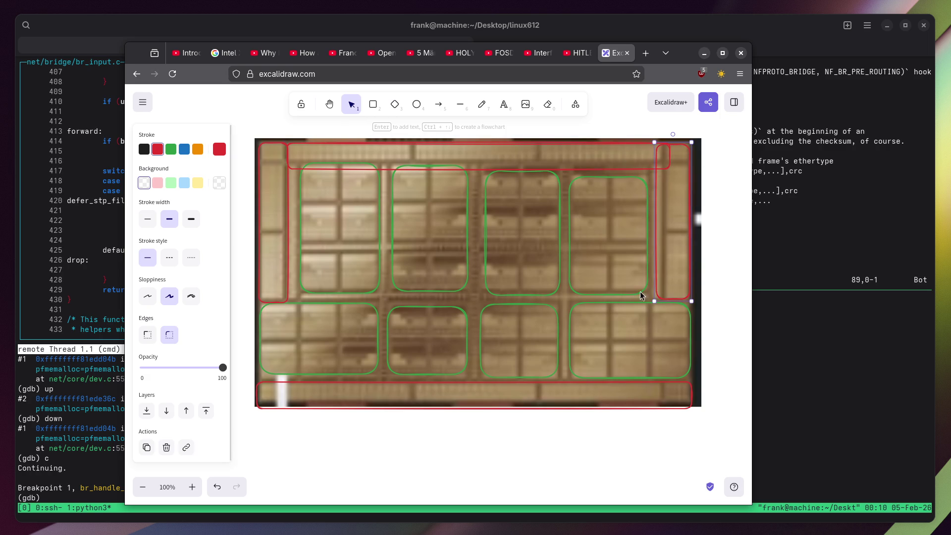
left_click(478, 246)
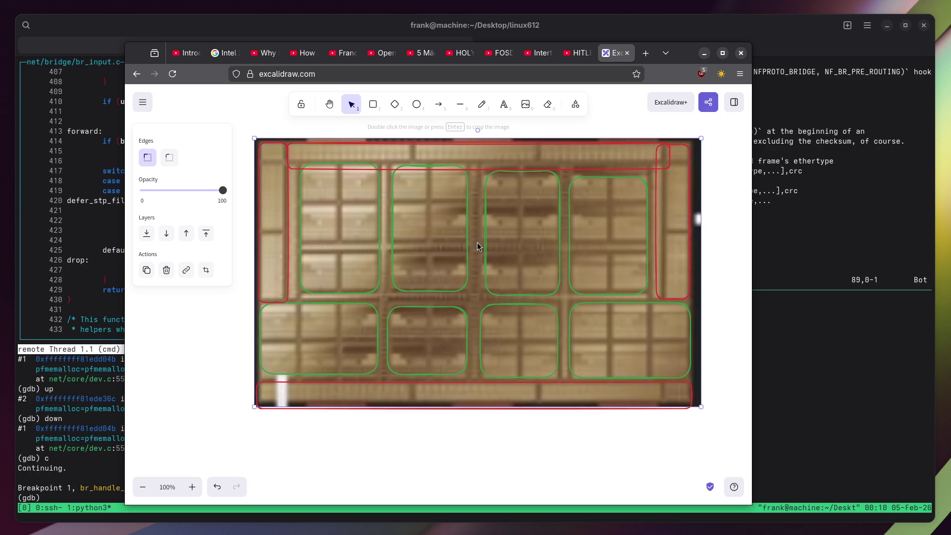
left_click(330, 80)
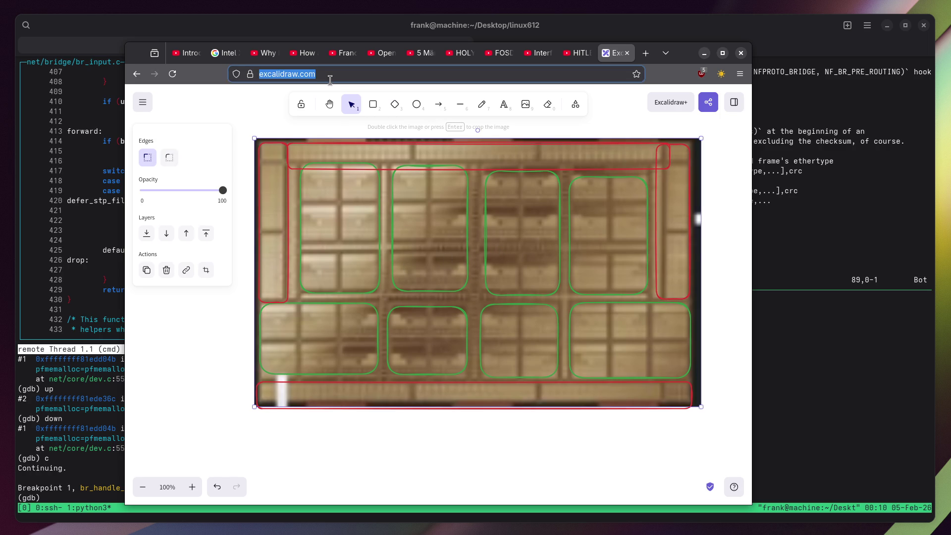
Jot 'but it would be 44 cores * 2 = 88, not 86' in the address bar, then deselect the image.
type("but it would be")
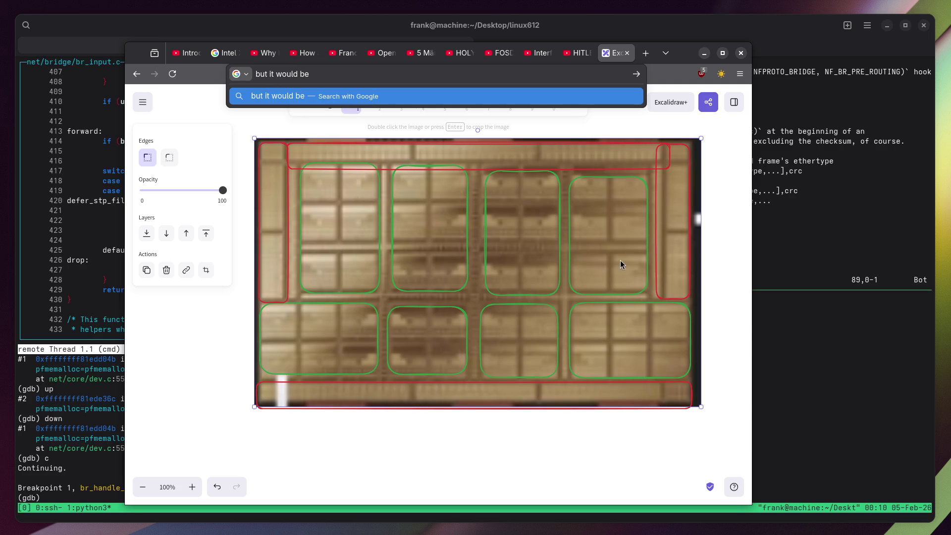
type(" 44 cores")
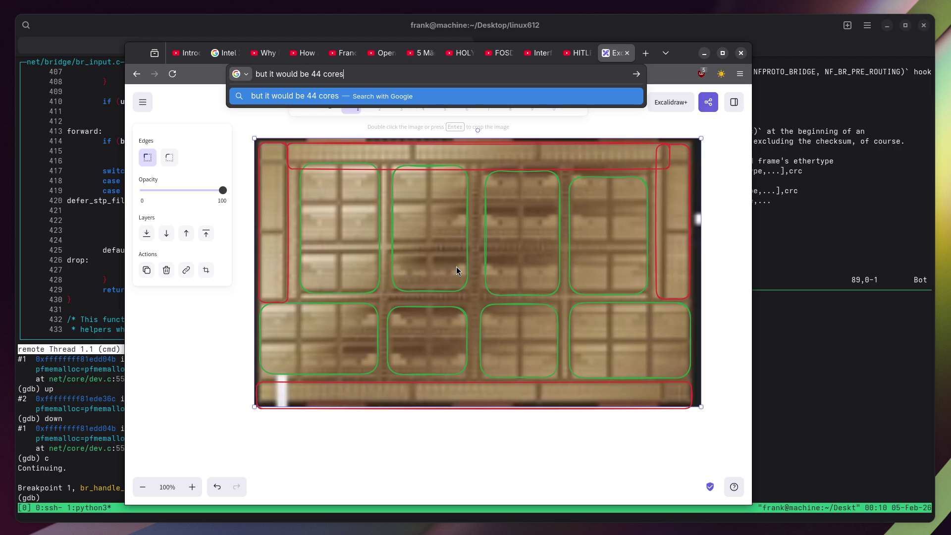
left_click(673, 73)
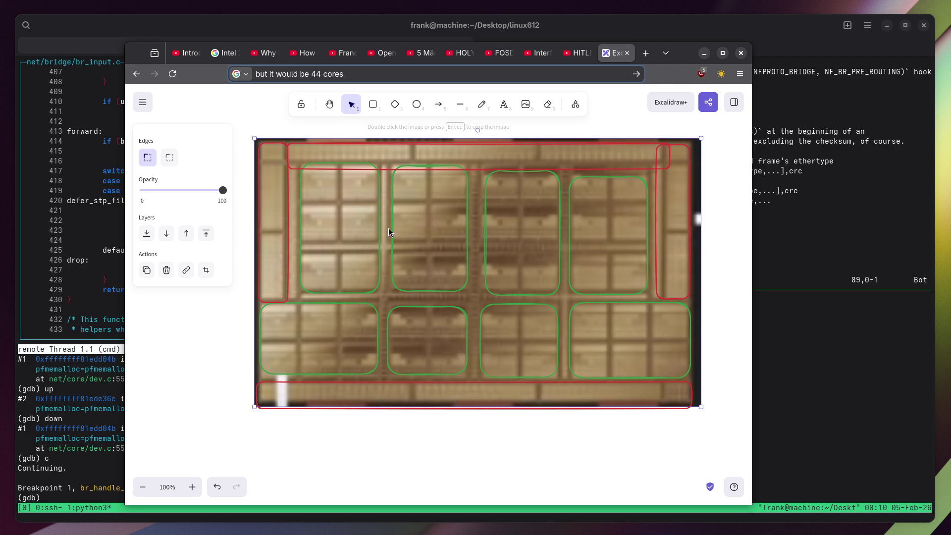
left_click(393, 67)
type("*")
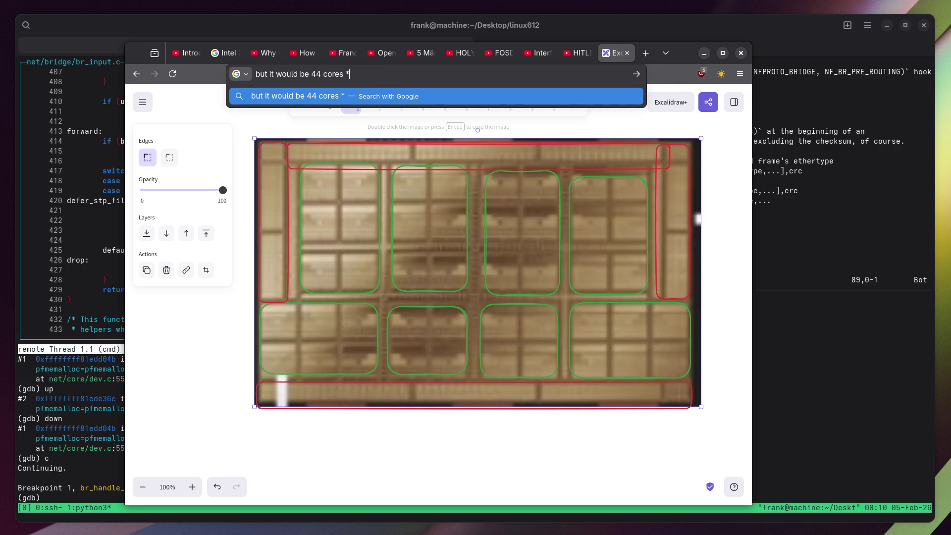
type(" 2 = 88,  not 86")
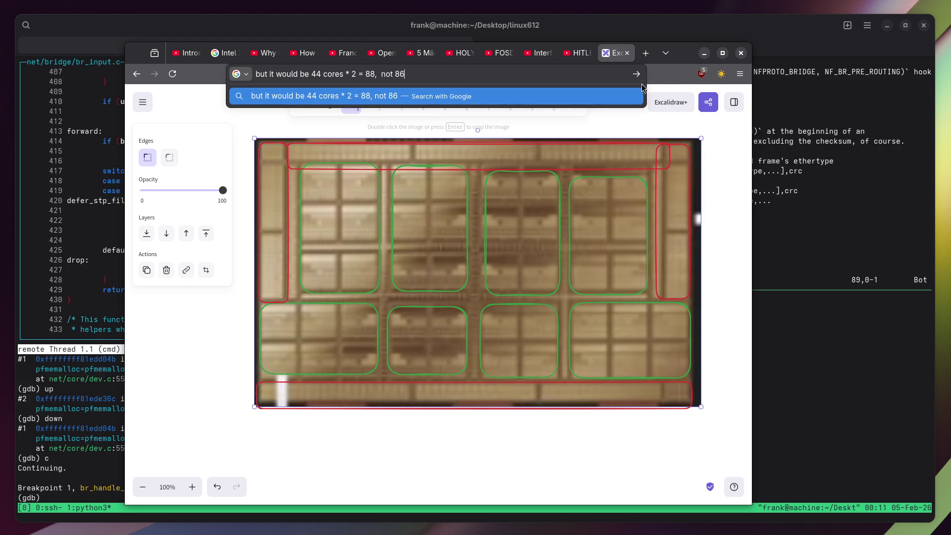
key("Escape")
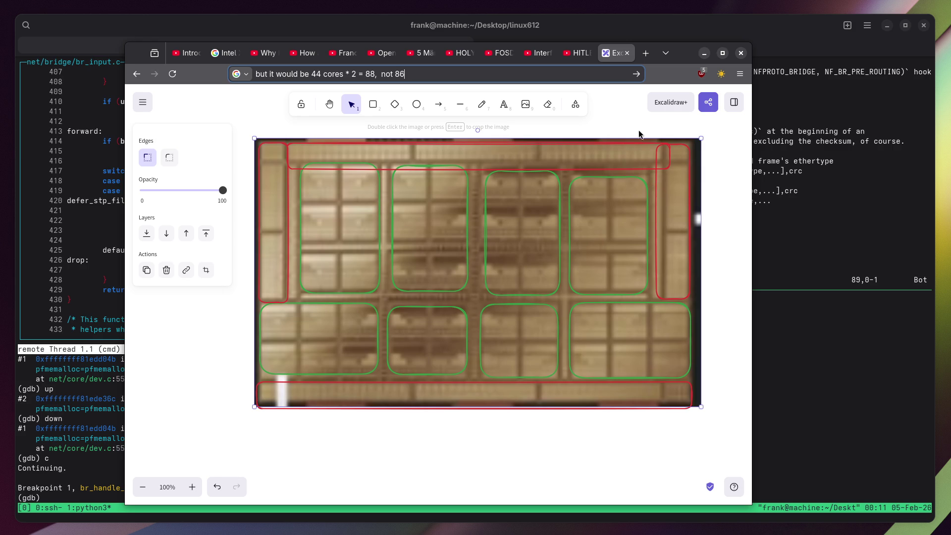
left_click(622, 96)
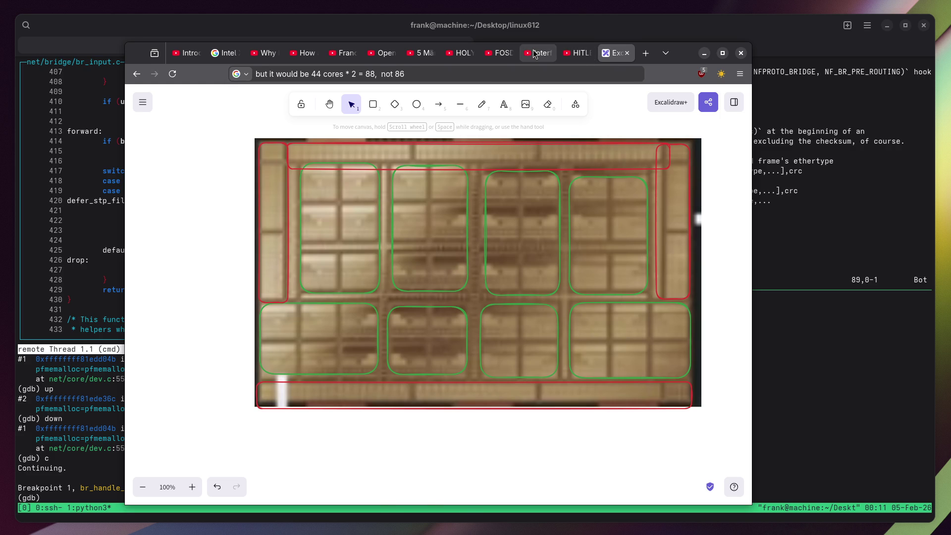
Flip through the open video tabs and return to the Intel Xeon 600 video.
left_click(538, 53)
left_click(264, 53)
left_click(299, 53)
left_click(187, 53)
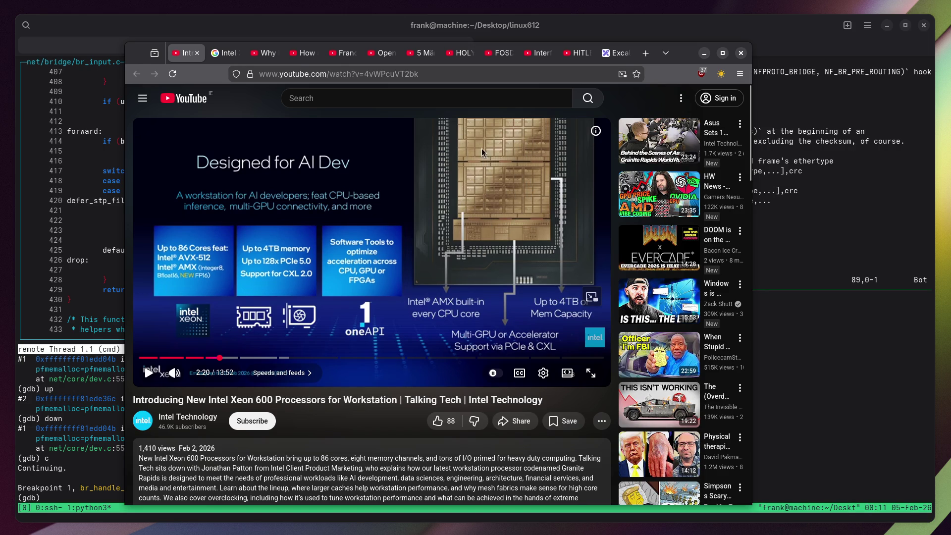
Jot 'looks symmetric', then replace it with 'if at side is mem controller' in the address bar.
left_click(467, 75)
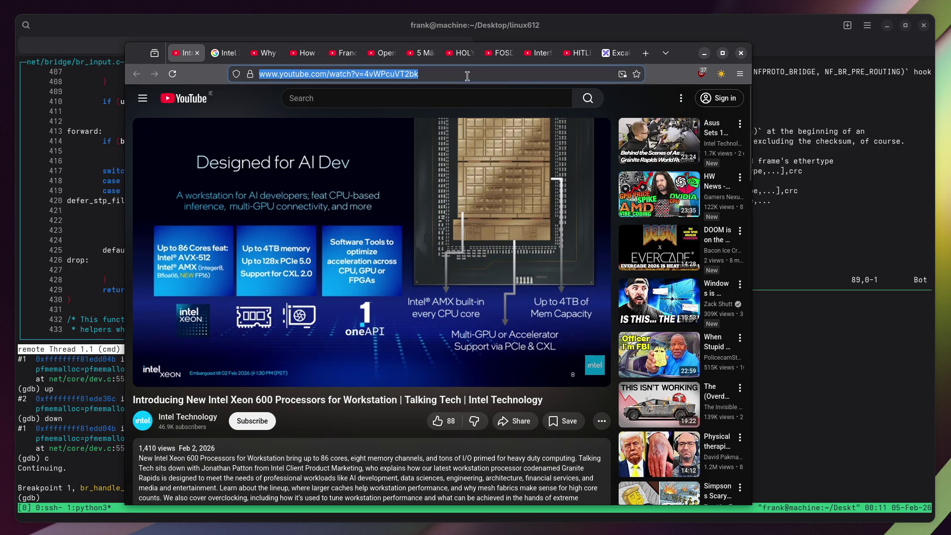
type("looks symmetric")
left_click(675, 80)
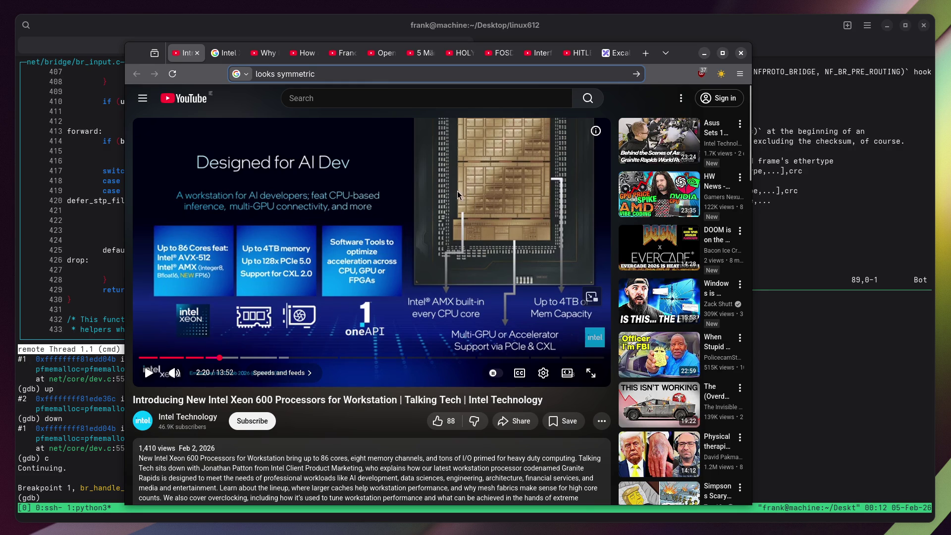
left_click(394, 73)
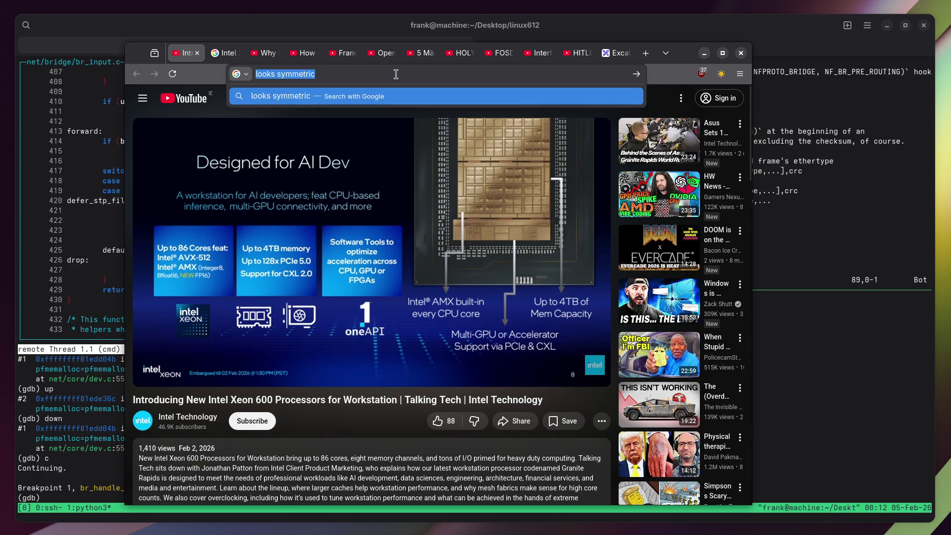
type("if at side is mem controll")
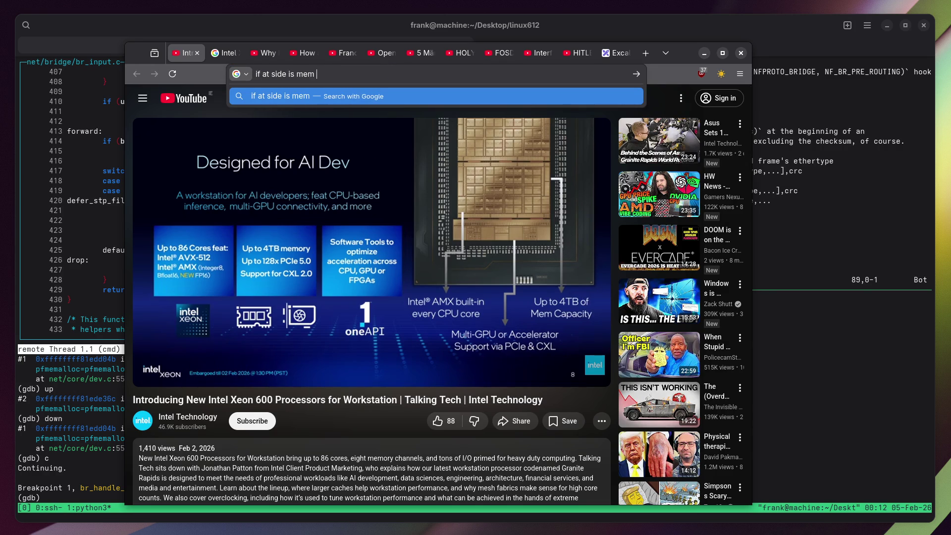
type("er")
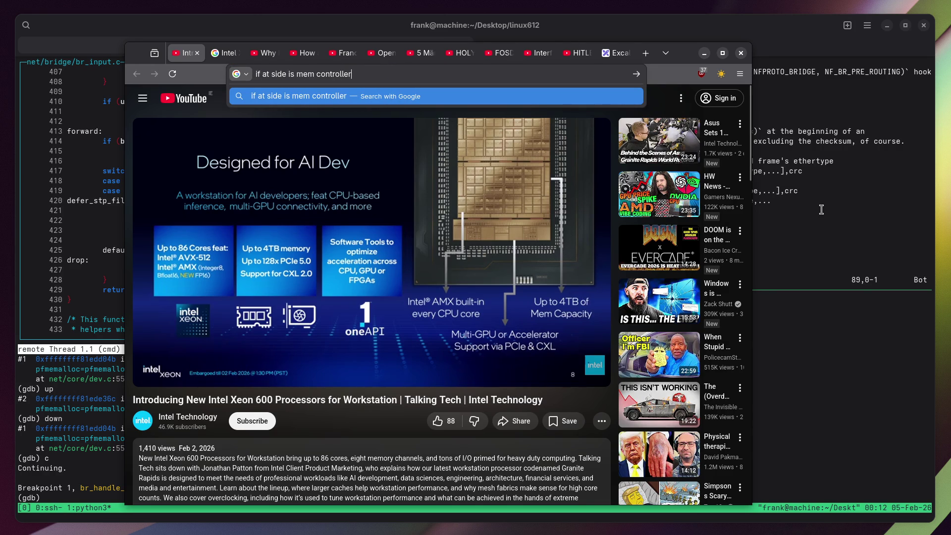
left_click(617, 53)
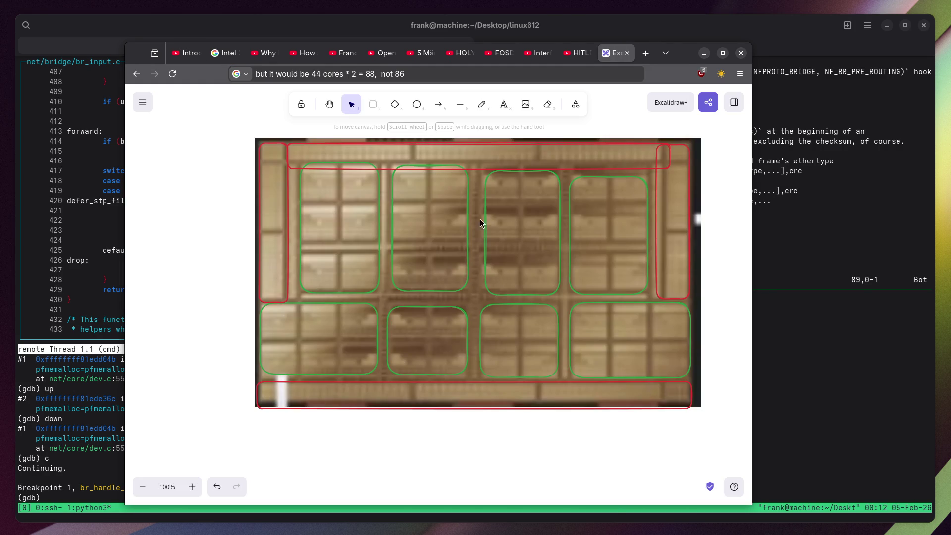
Recolour the left and right edge outlines blue and the top outline orange.
left_click(375, 105)
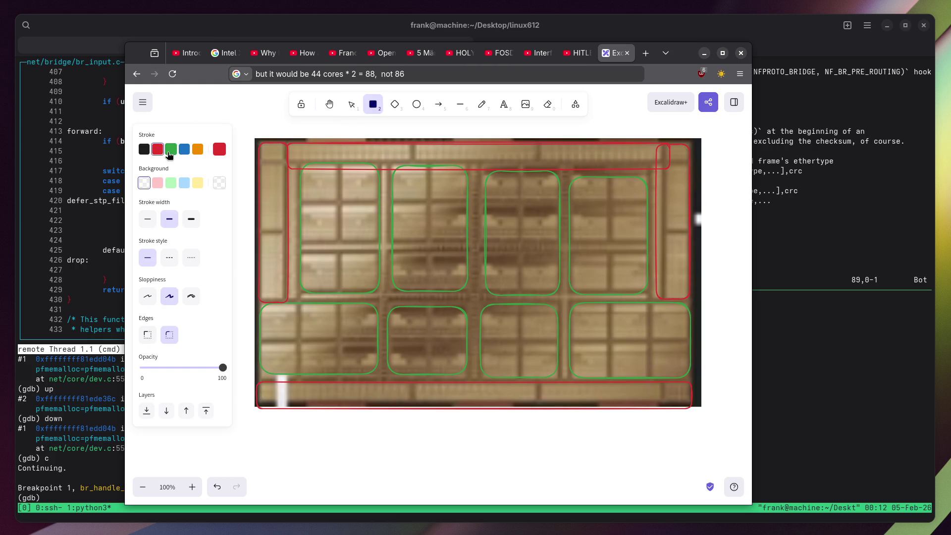
left_click(184, 149)
left_click(351, 105)
left_click(260, 142)
left_click(184, 149)
left_click(689, 184)
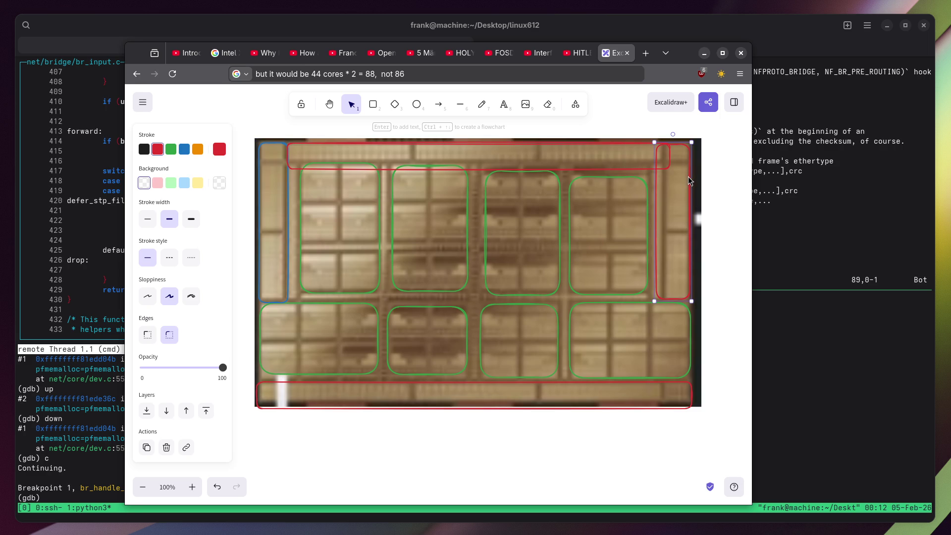
left_click(185, 149)
left_click(659, 120)
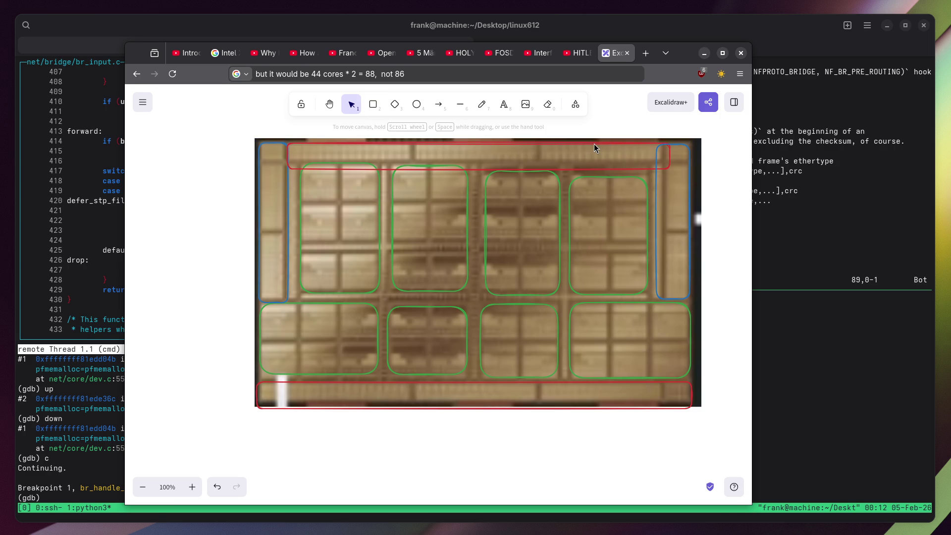
left_click(594, 144)
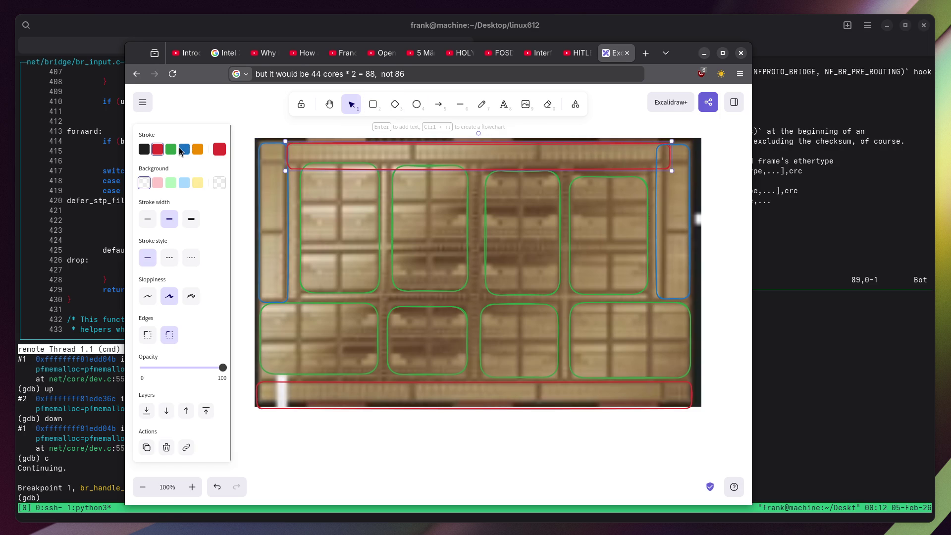
left_click(197, 150)
left_click(262, 112)
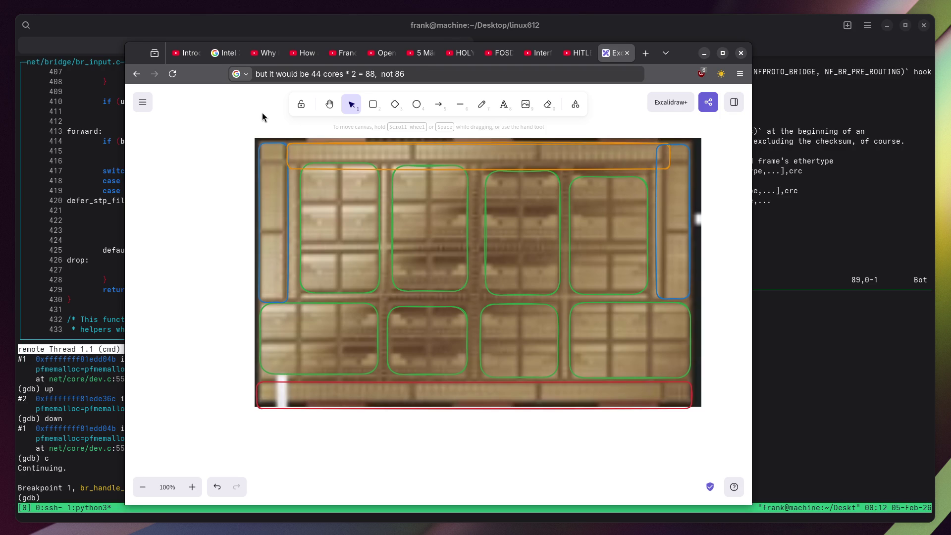
left_click(299, 69)
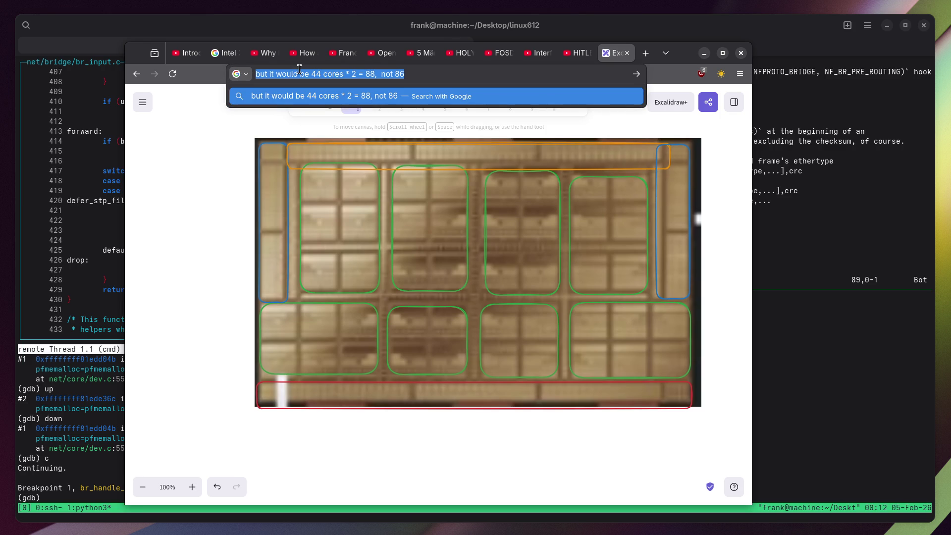
Write the colour key 'green cores, blue mem controller/iface, orange chiplet iface' in the address bar.
type("green cores, blue mem controller/iface, orange chiplet ifa")
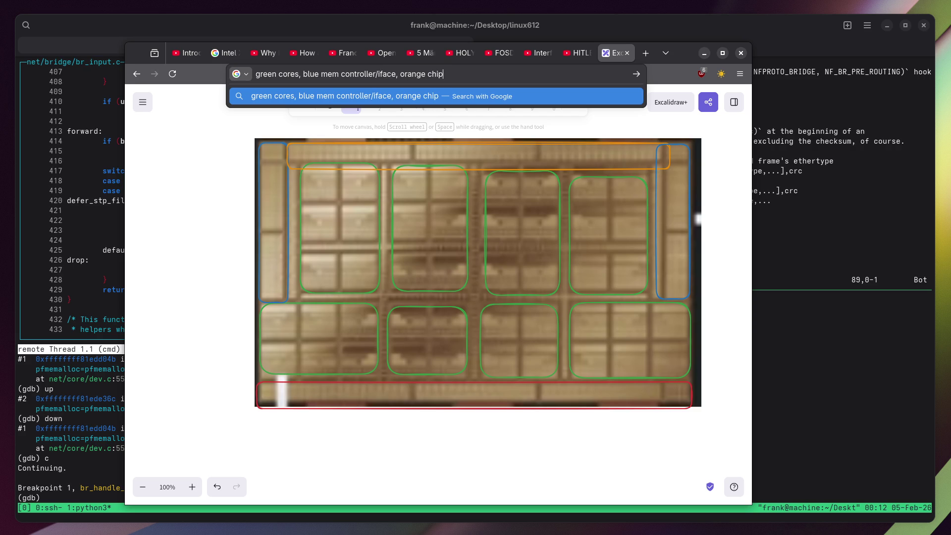
type("ce")
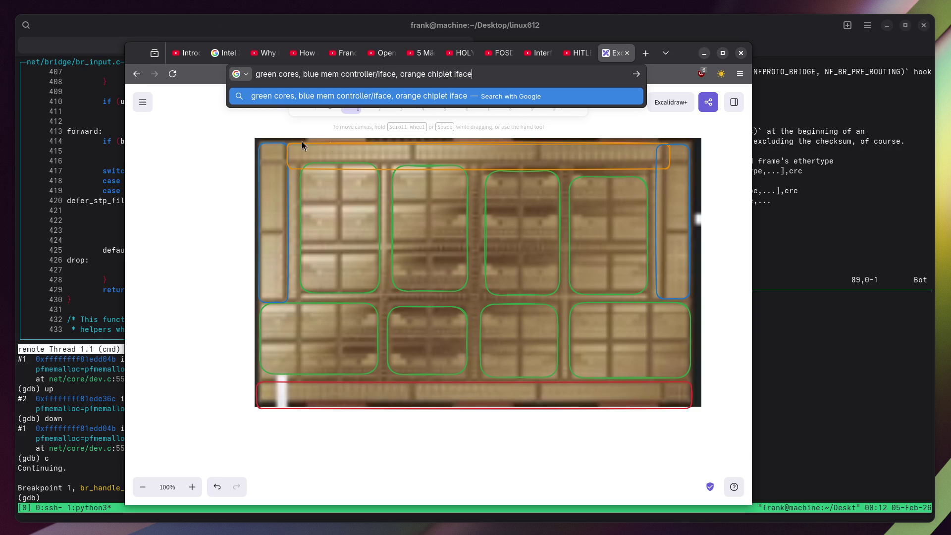
left_click(148, 144)
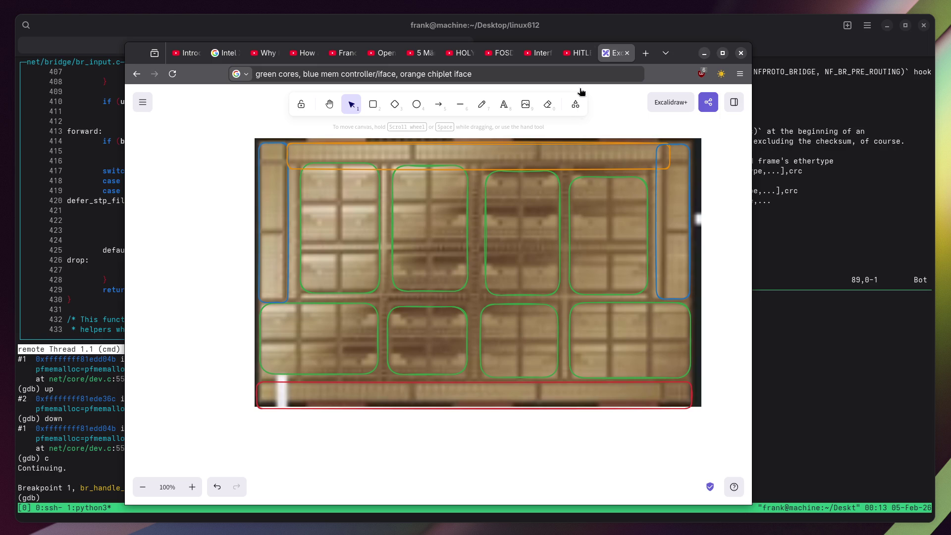
left_click(578, 53)
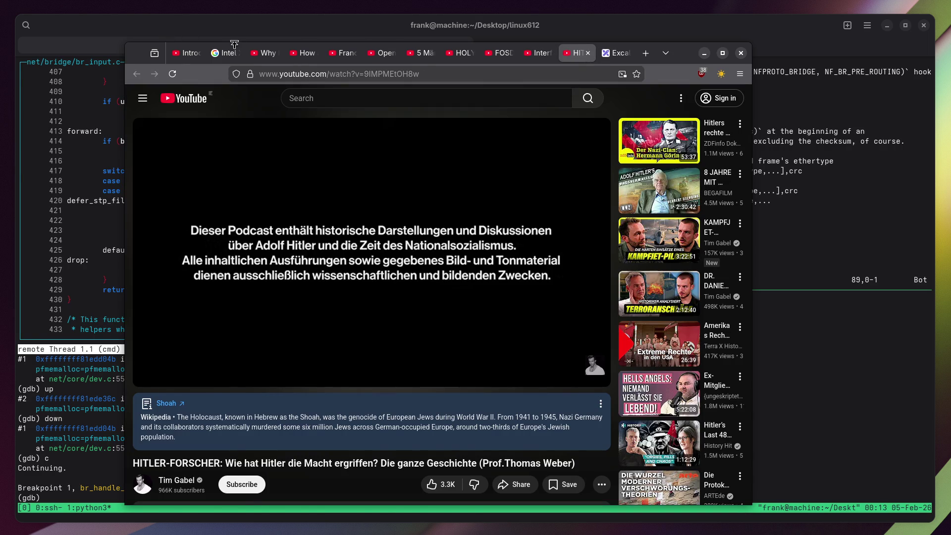
Play the Intel Xeon 600 video briefly to 2:25, pause it, then return to the Excalidraw die sketch.
left_click(229, 52)
left_click(188, 53)
type("if at side is mem controller")
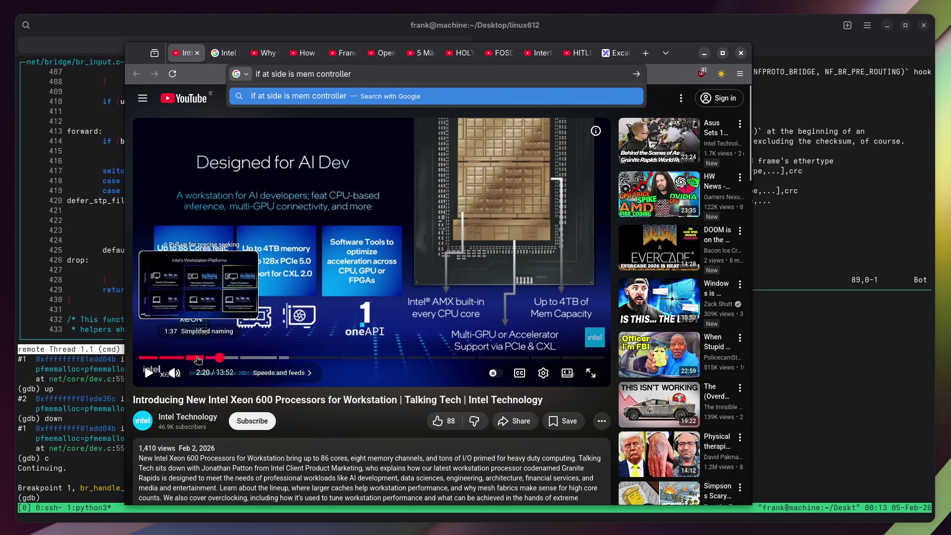
left_click(253, 287)
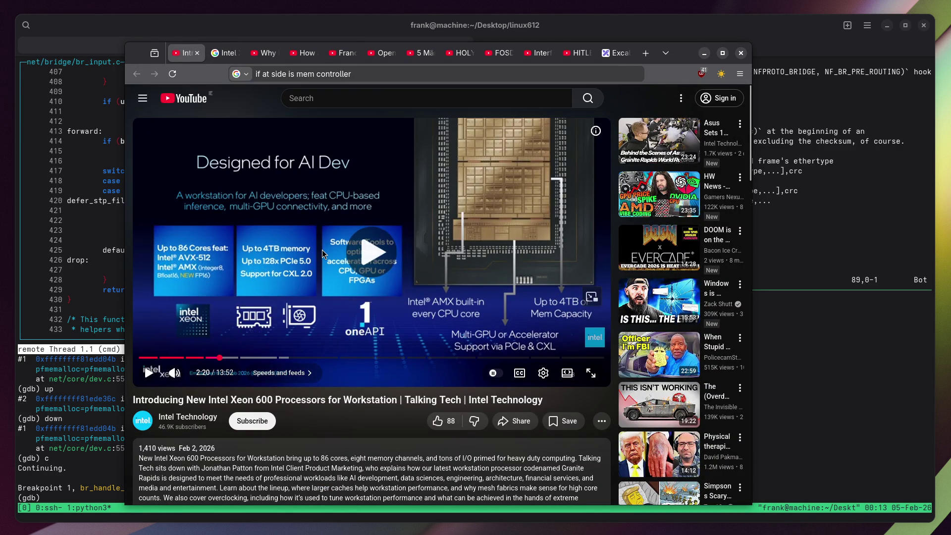
left_click(270, 274)
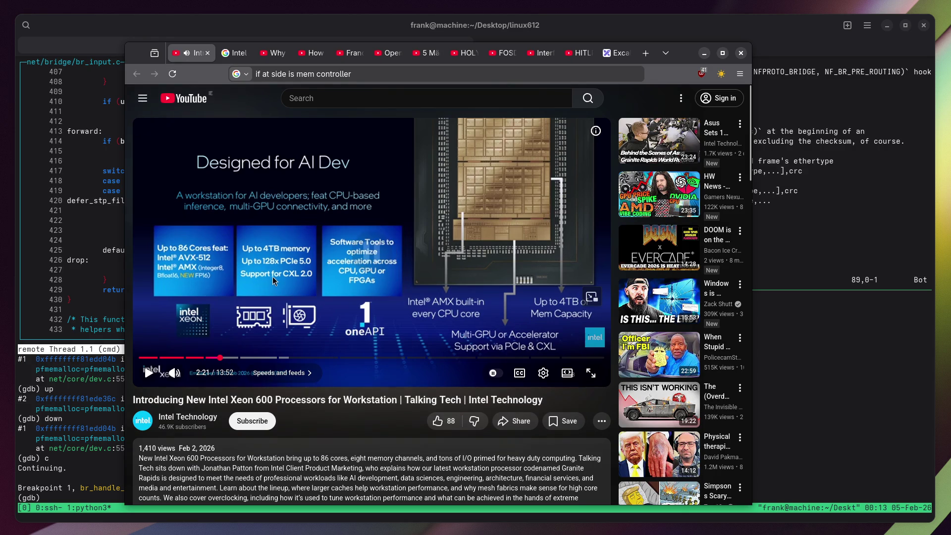
left_click(341, 278)
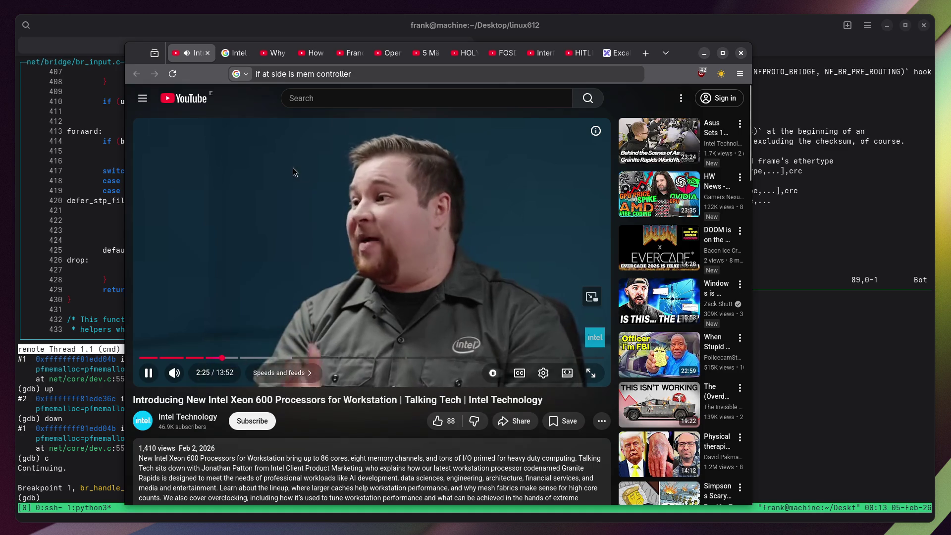
left_click(293, 167)
left_click(617, 53)
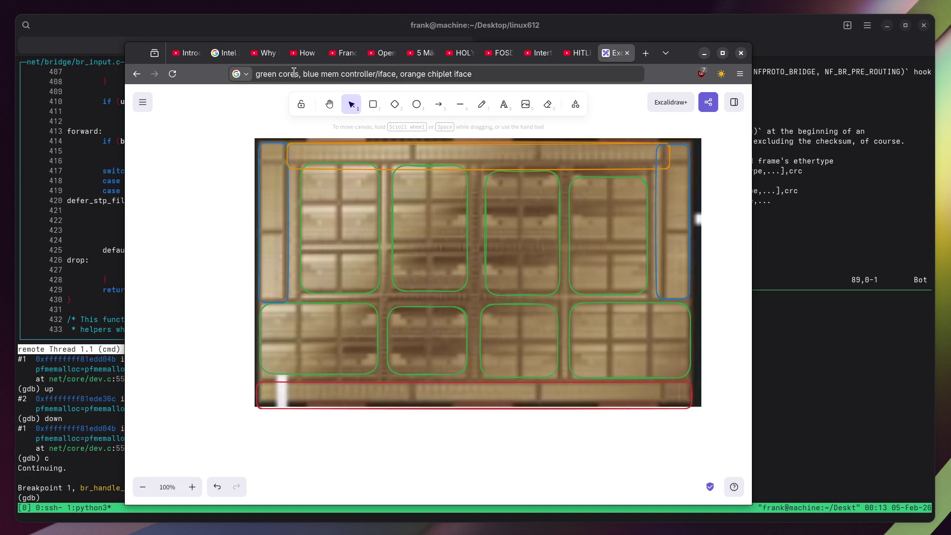
In the colour-key note, replace 'mem controller/iface' with 'towards mem'.
left_click(364, 72)
left_click_drag(378, 74, 320, 75)
key("BackSpace")
key("Delete")
key("Delete")
key("Delete")
key("Delete")
key("Delete")
type("towards mem")
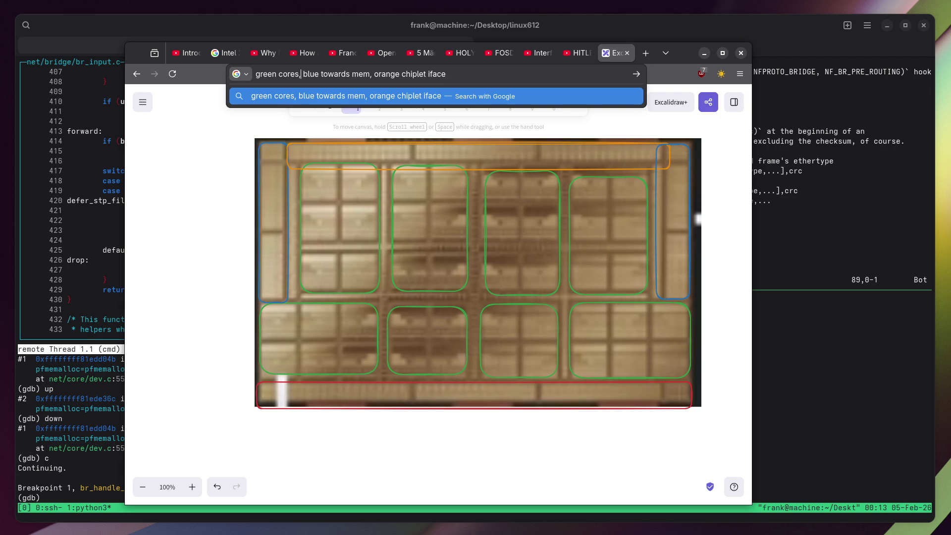
Append ', red towards IO' to the end of the colour-key note.
key("End")
type(", red toear")
key("BackSpace")
key("BackSpace")
key("BackSpace")
type("wards IO")
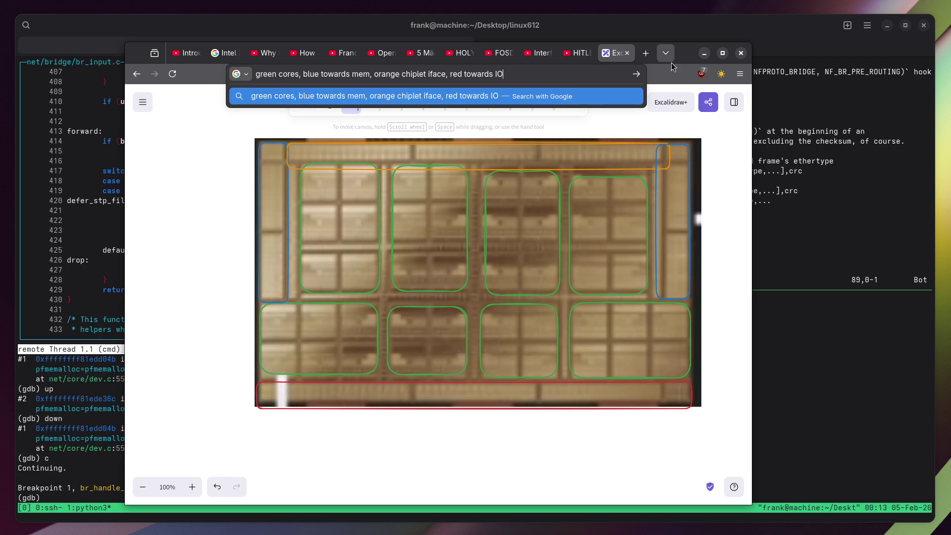
key("Escape")
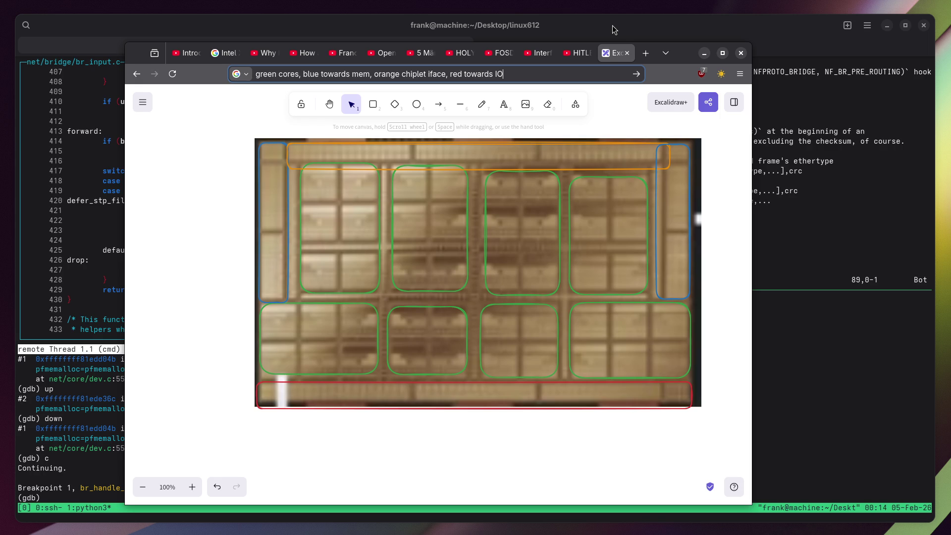
mouse_move(579, 49)
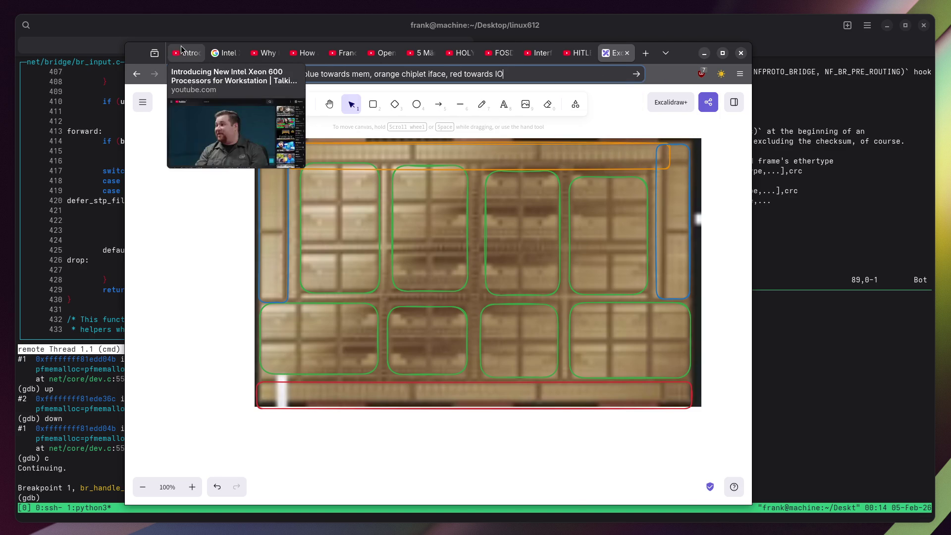
Play the Xeon 600 video, pause at 2:44 on the Performance Efficiency slide, then resume.
left_click(194, 58)
left_click(284, 150)
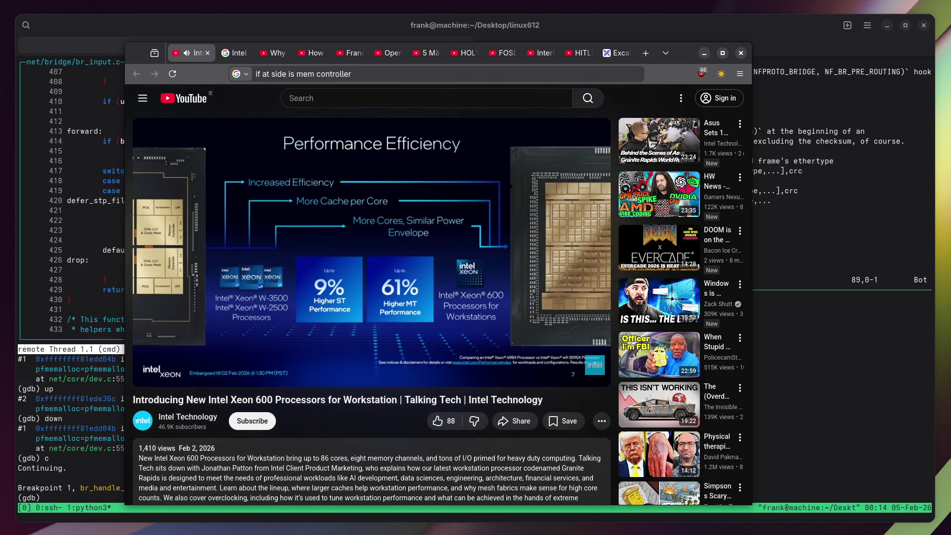
left_click(553, 206)
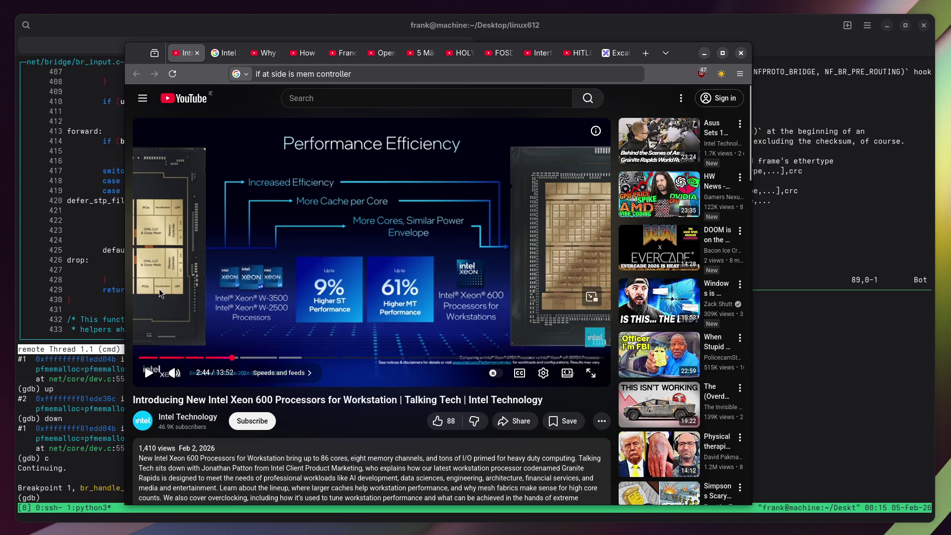
left_click(407, 221)
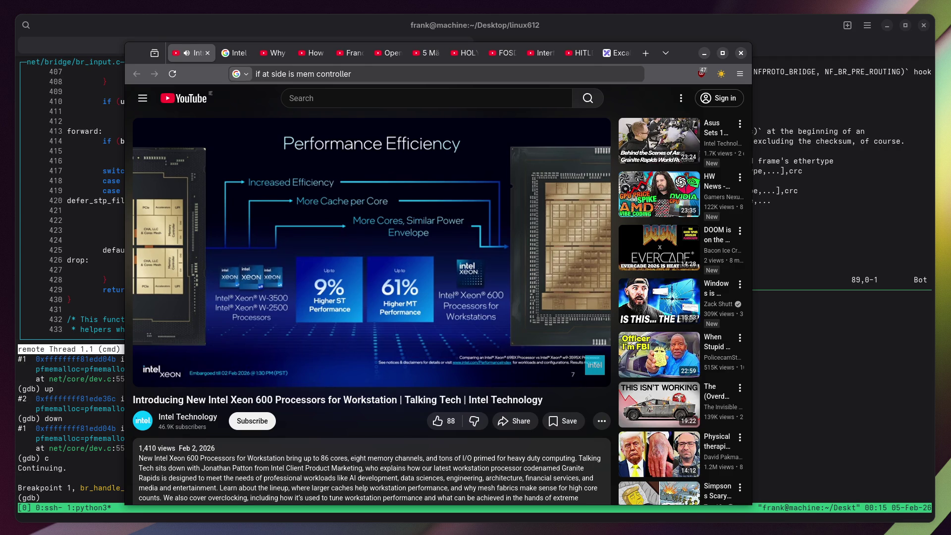
Skip the interview ahead to about 4:20, step back to the Expandable Platform slide, and adjust volume.
key("Right")
key("Right")
key("Right")
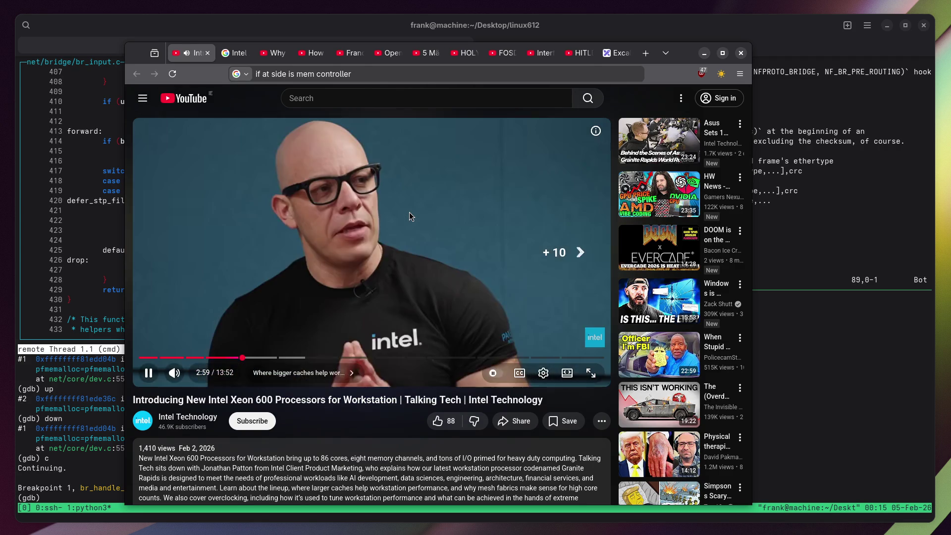
key("Right")
key("Right")
key("Right")
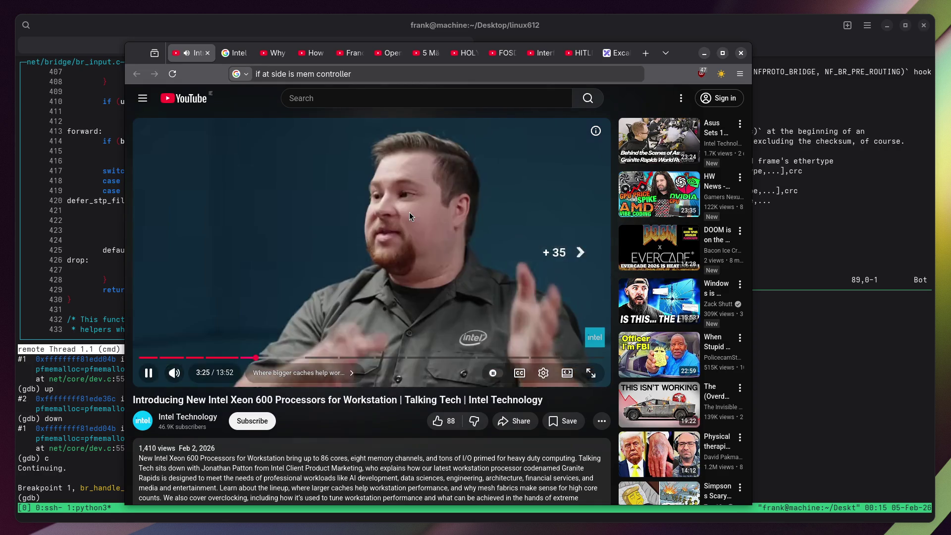
key("Right")
key("Right")
key("Right")
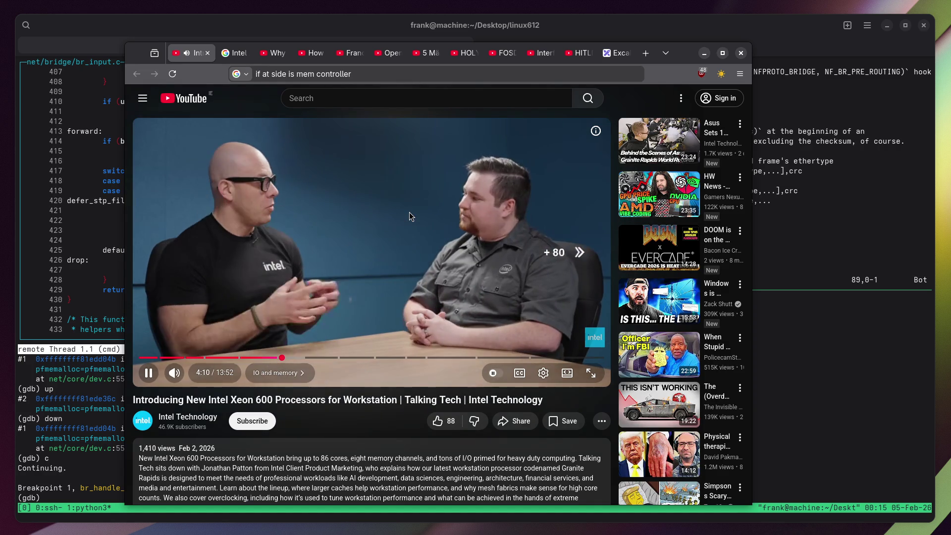
key("Left")
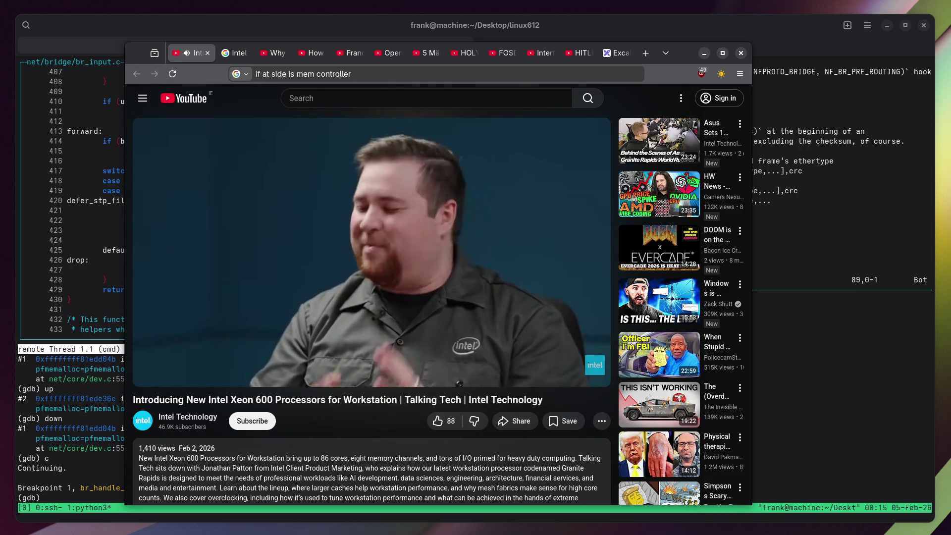
key("Left")
key("Left")
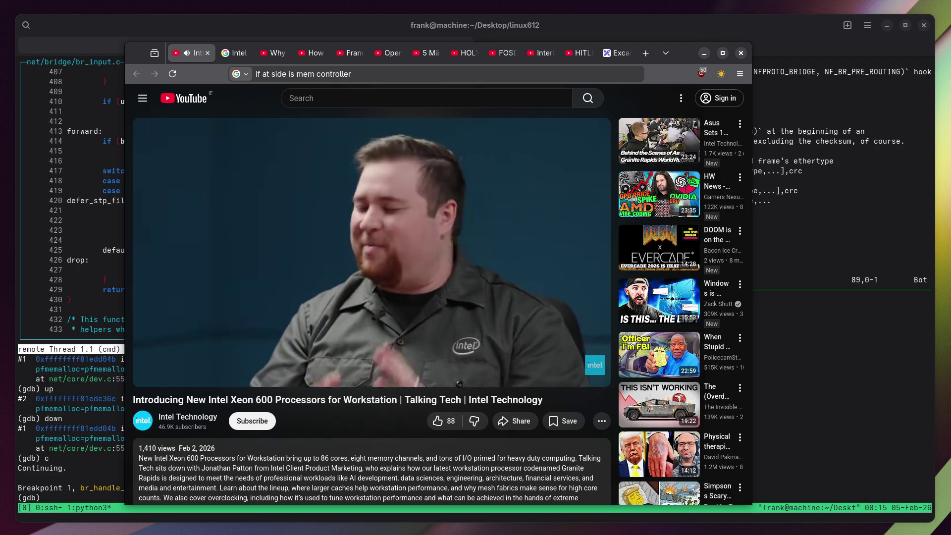
key("Left")
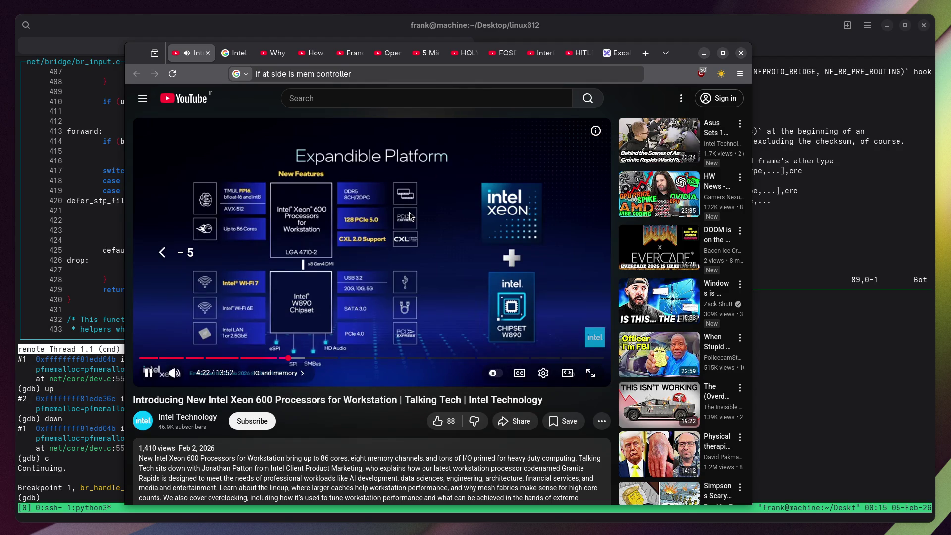
key("Down")
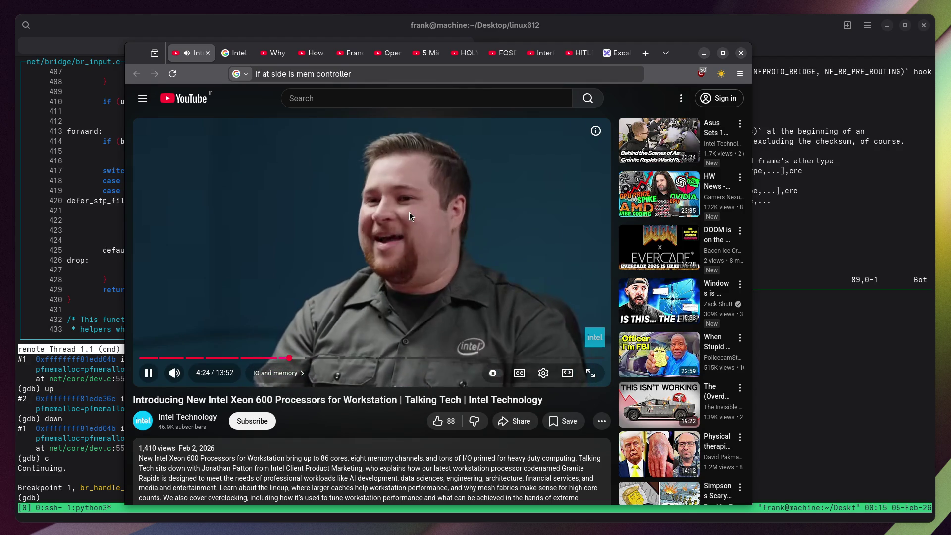
Replace the YouTube URL with the note 'you can connect 128x if they work with one lane :D'.
left_click(268, 73)
type("you can co")
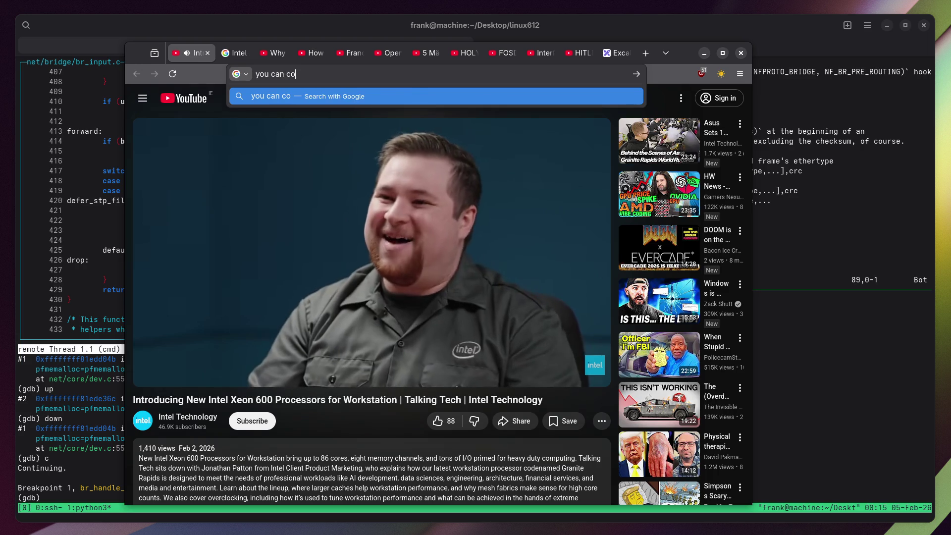
type("nnect 128x if they work with one lane :D")
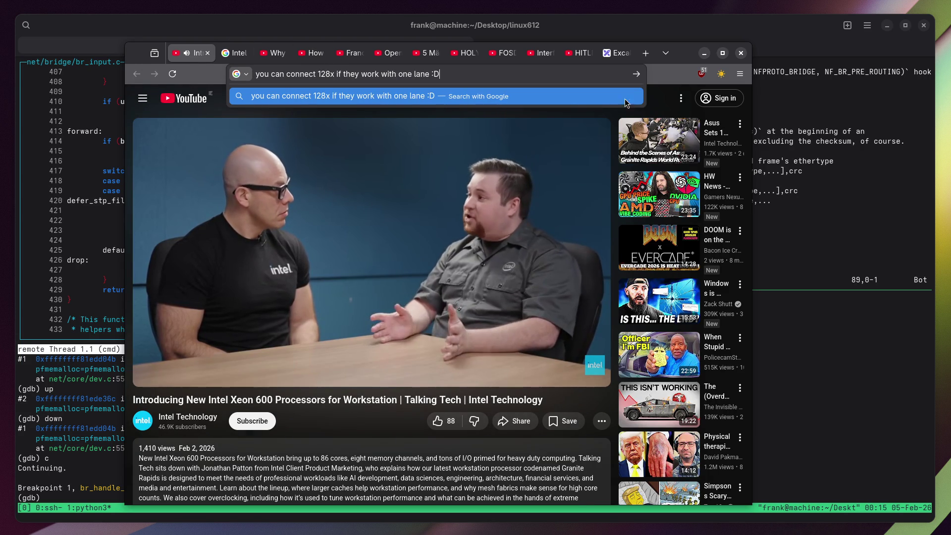
left_click(663, 87)
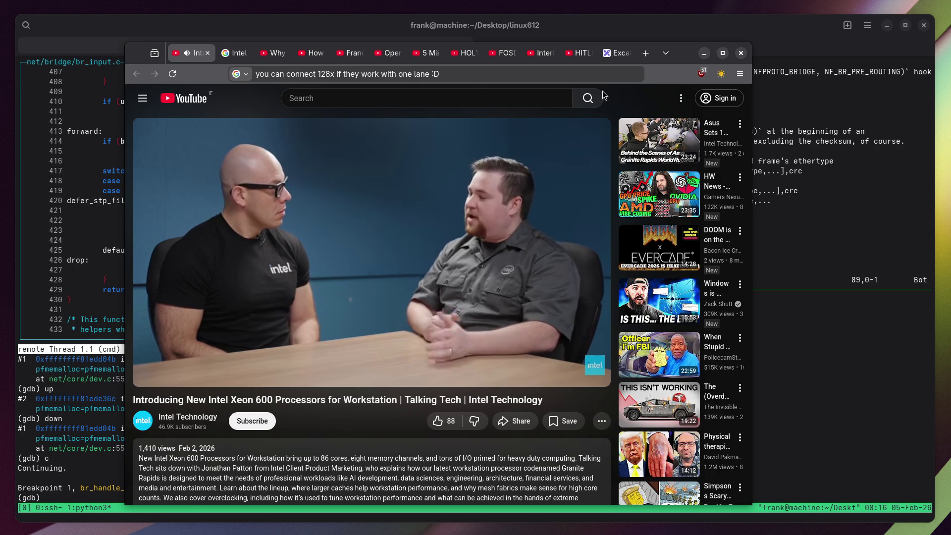
Rewind the video about ten seconds and start a new note 'suddenly 8 channels; befor was 4?'.
key("Left")
key("Left")
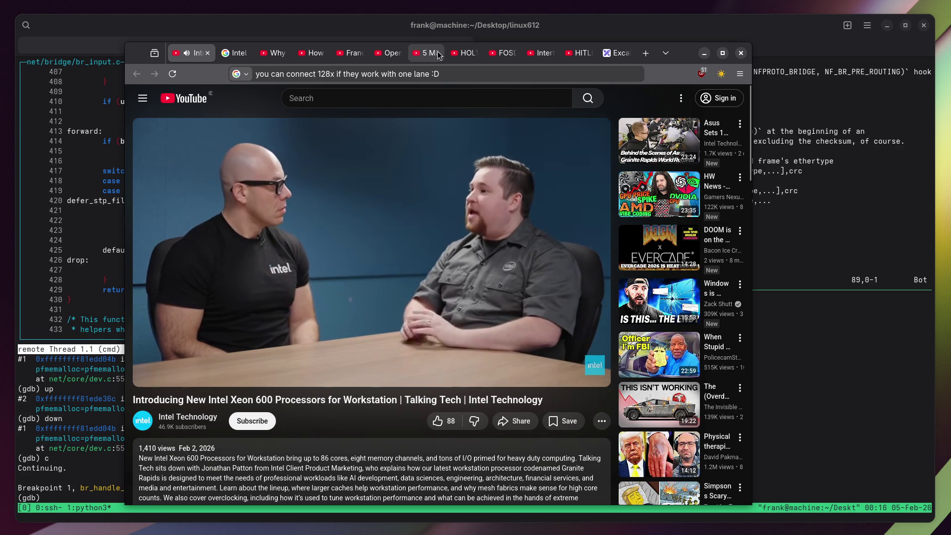
key("ctrl+l")
type("suddenly 8 channels")
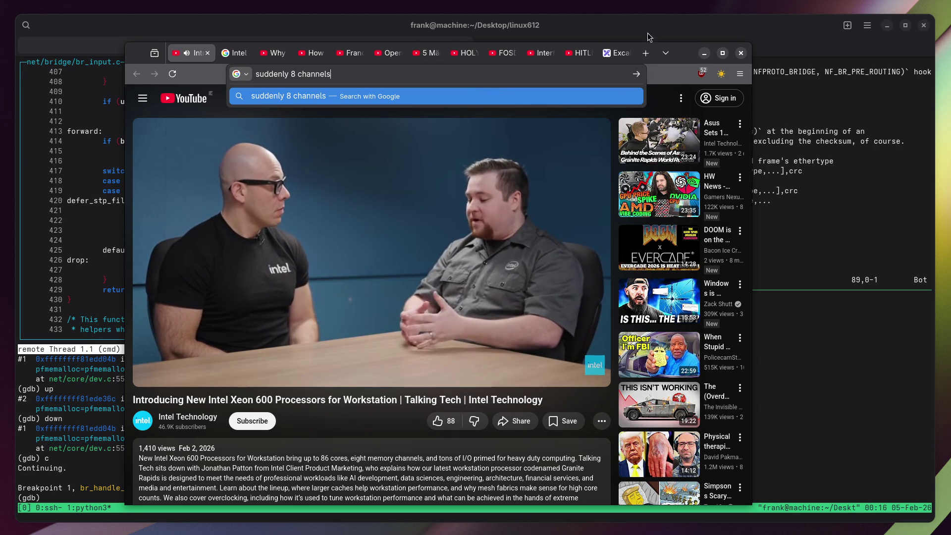
type("; befor was 4?")
Write an address-bar note asking whether 8000 MT/s per channel means only half the channels are usable.
key("Escape")
left_click(631, 94)
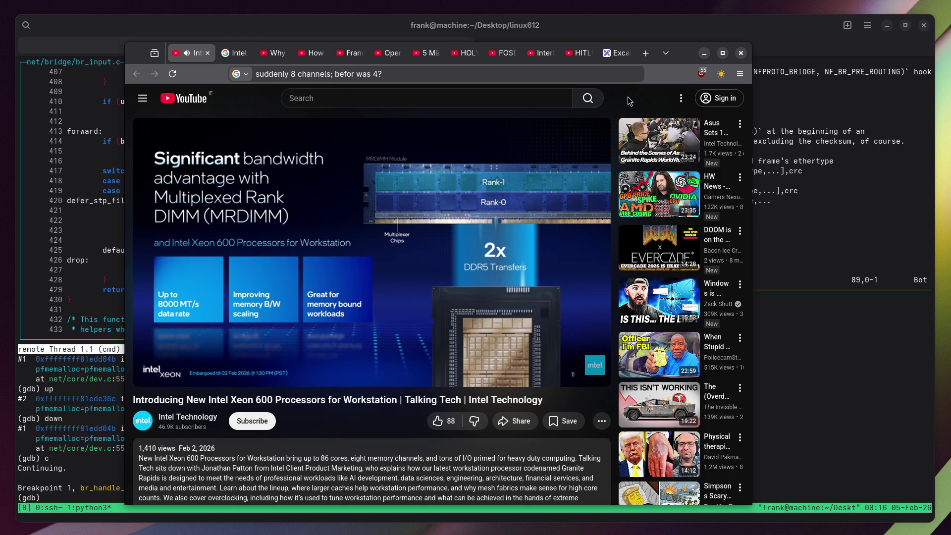
left_click(575, 74)
type("8000 MT/s pe")
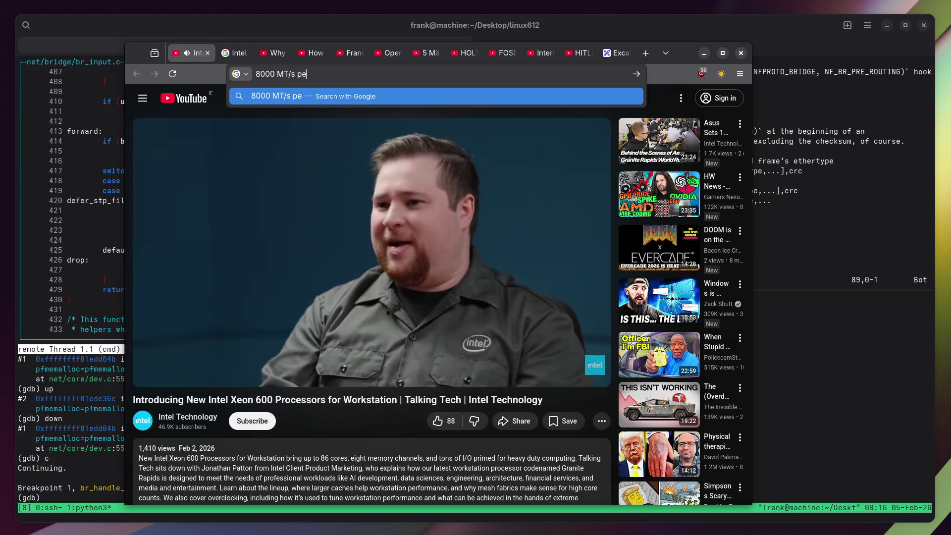
type("r channel")
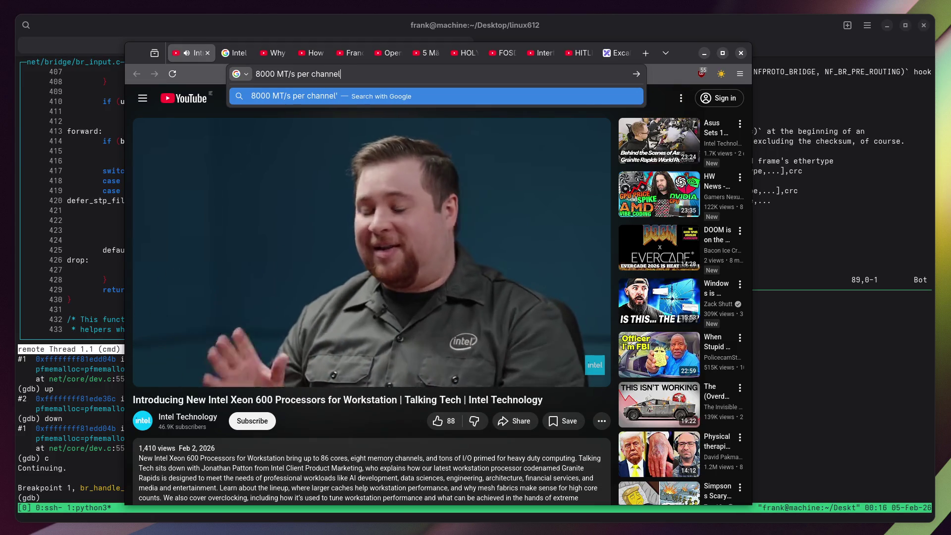
type("; IF t")
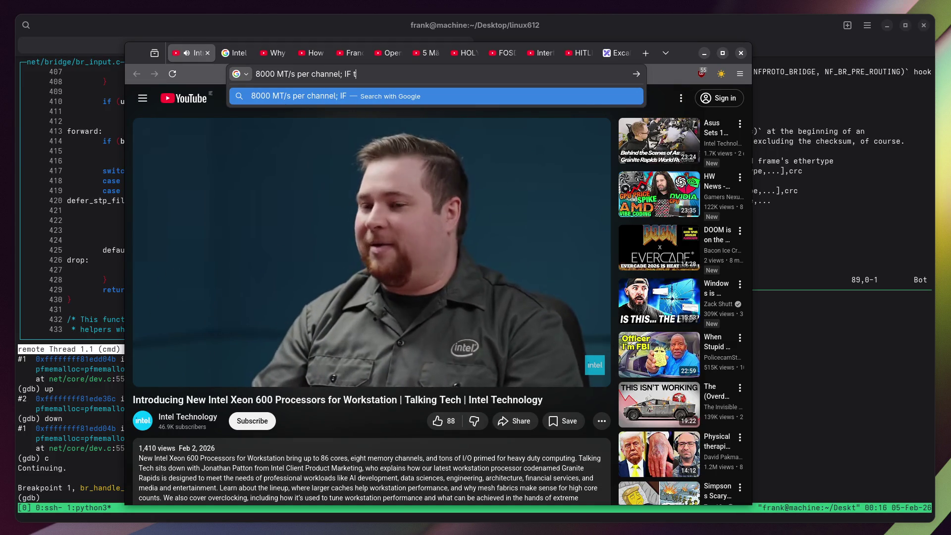
type("hey dont say: ")
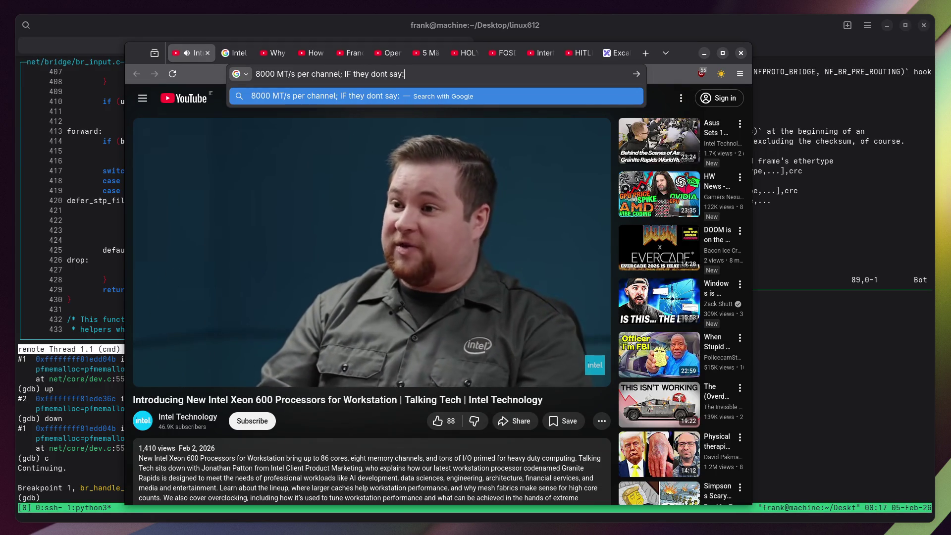
type("if you use ")
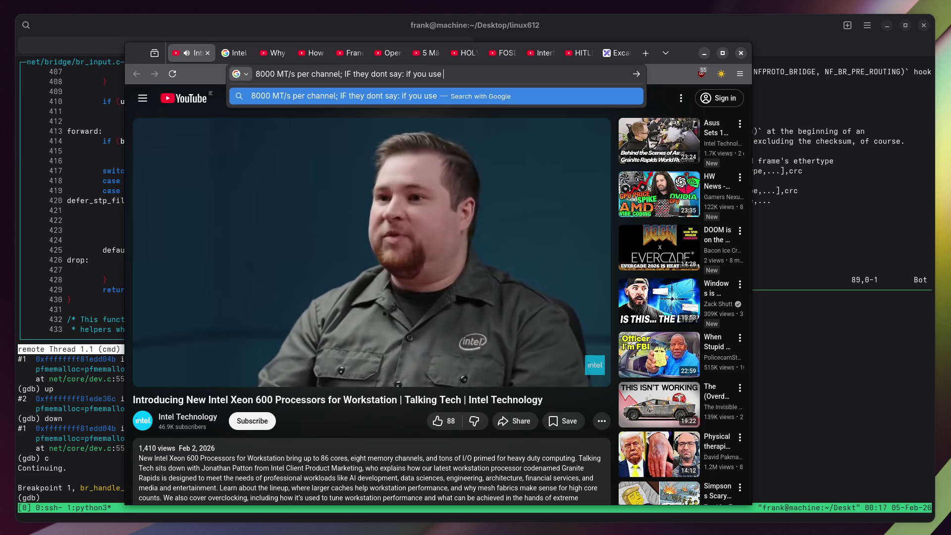
type("8000, can onl")
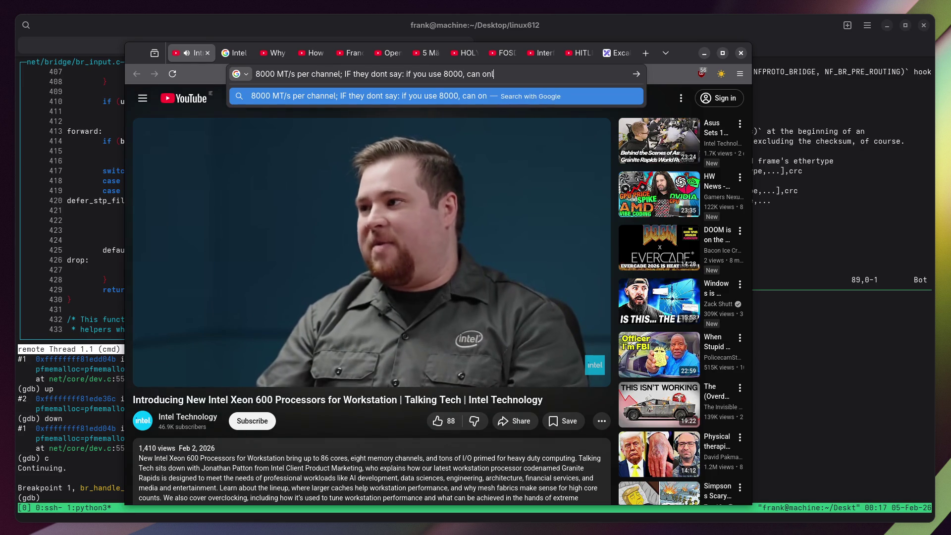
type("y use half the chan")
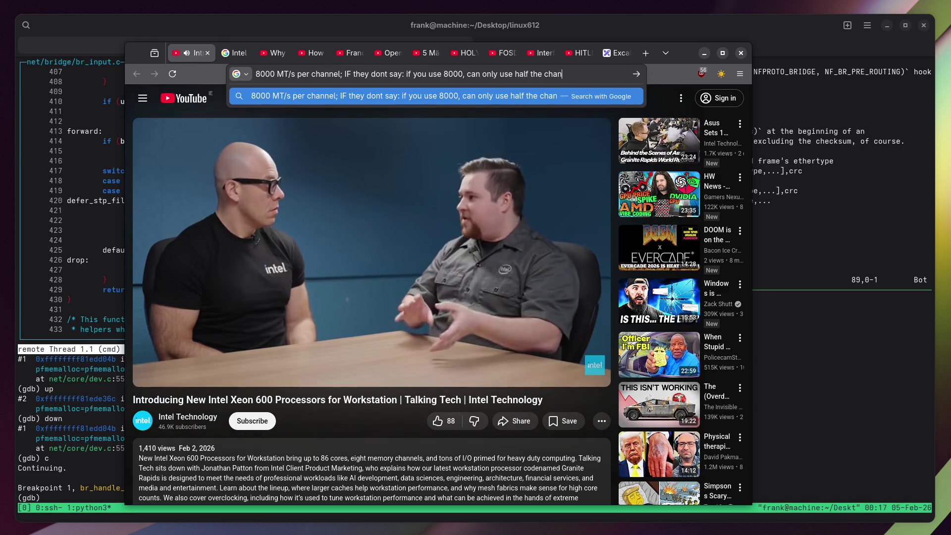
type("nels :D who knows")
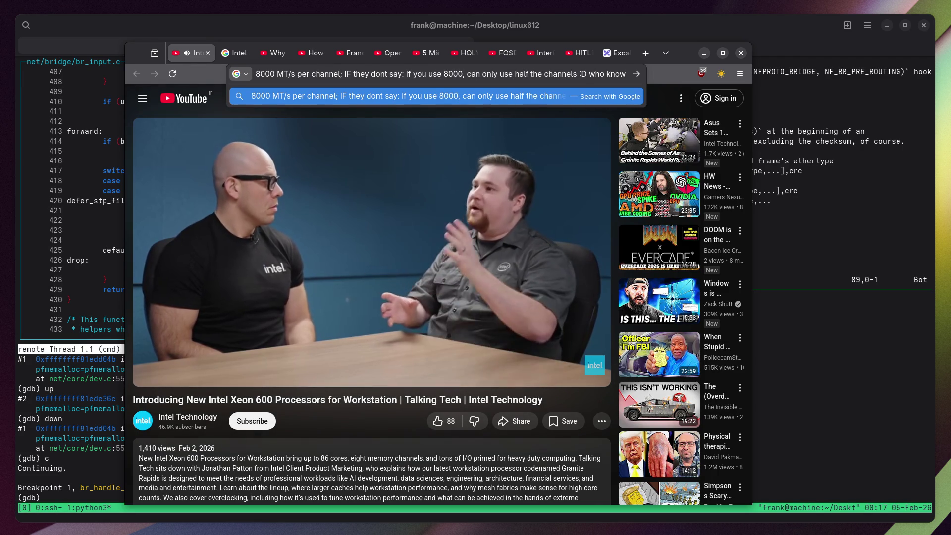
key("Escape")
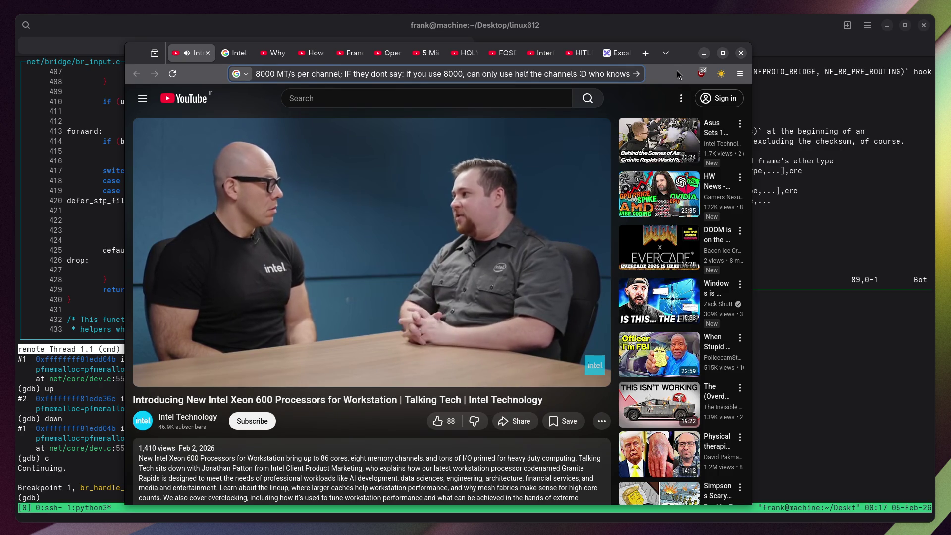
Jump the video to about 6:15 and pause on the Xeon 600 for Workstation SKU table.
left_click(619, 100)
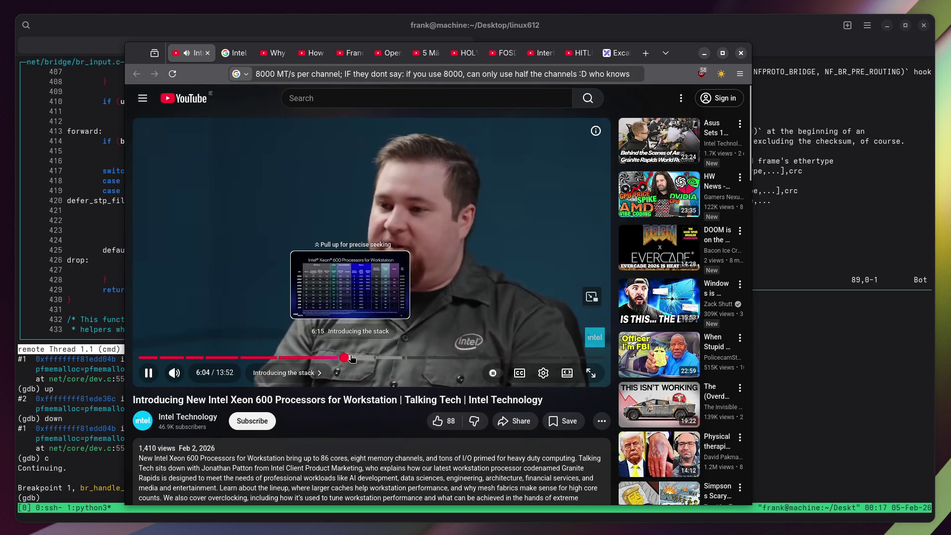
left_click(352, 358)
left_click(410, 212)
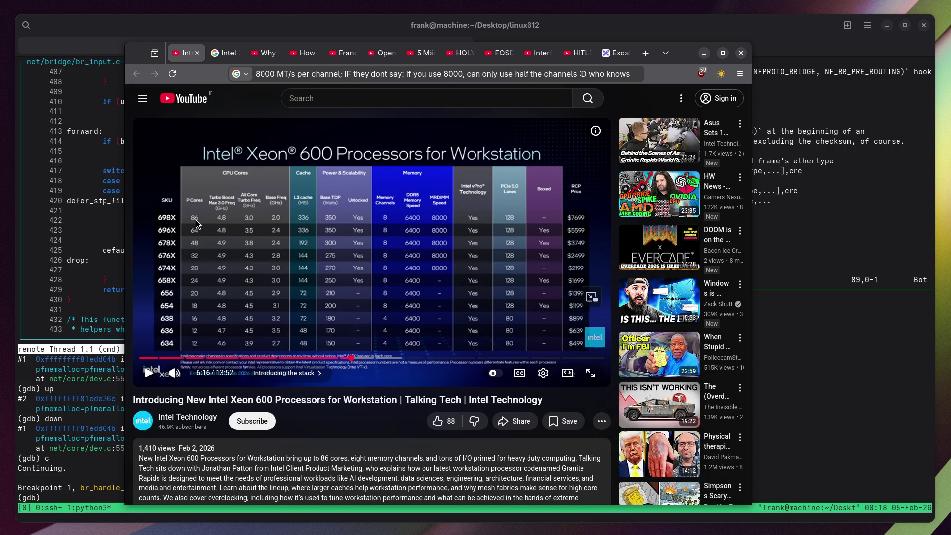
left_click(378, 72)
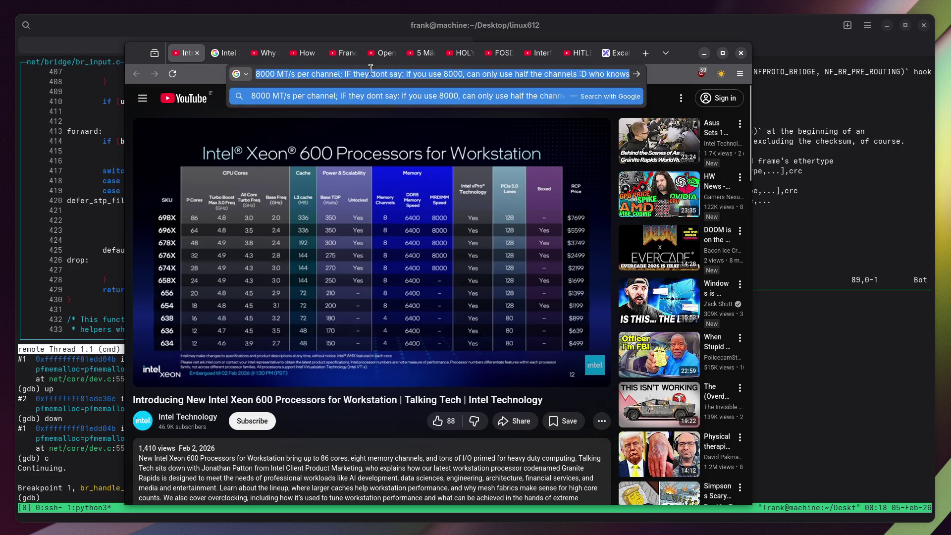
Note that 86 cores may be due to yield, disabling 2 defective cores, then open a new tab.
type("maybe it ")
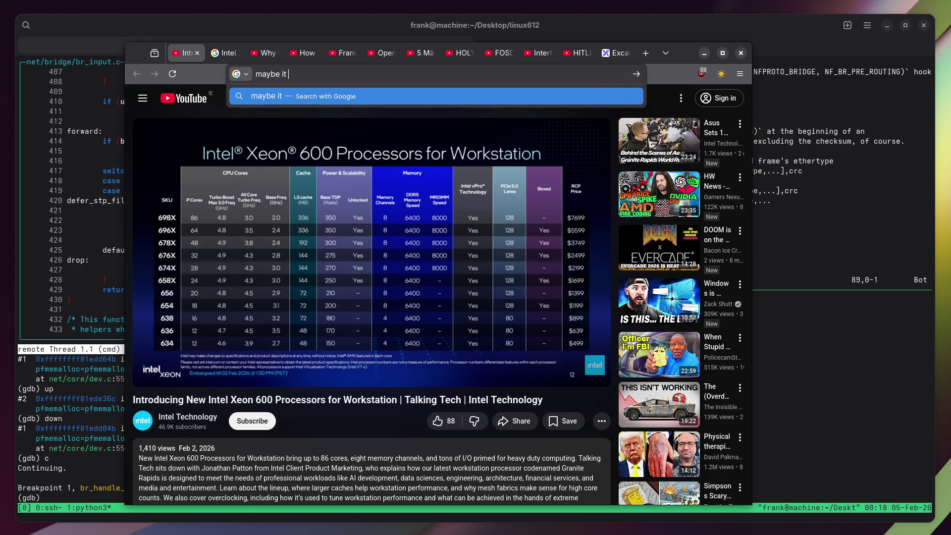
type("is 86 cores becaue")
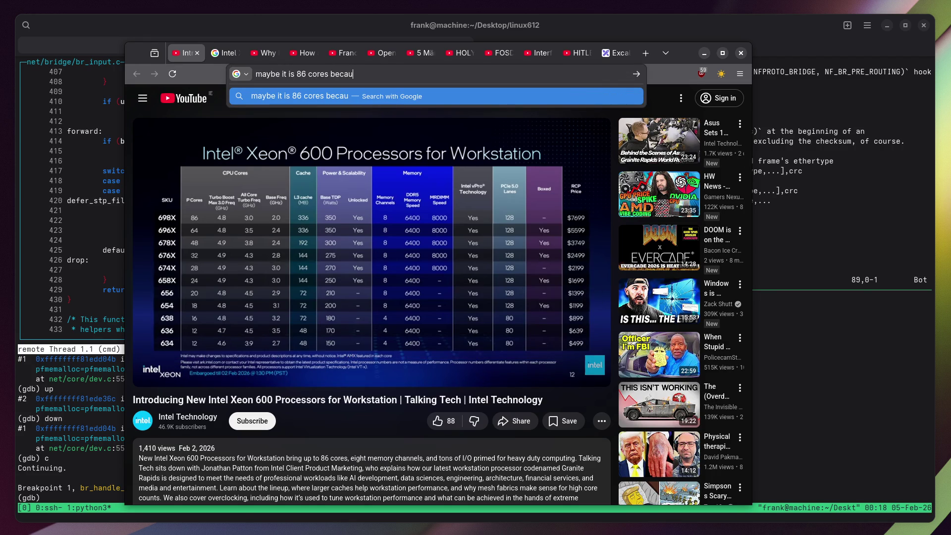
key("BackSpace")
key("BackSpace")
type("se of yie;d?")
key("BackSpace")
key("BackSpace")
key("BackSpace")
type("ld?")
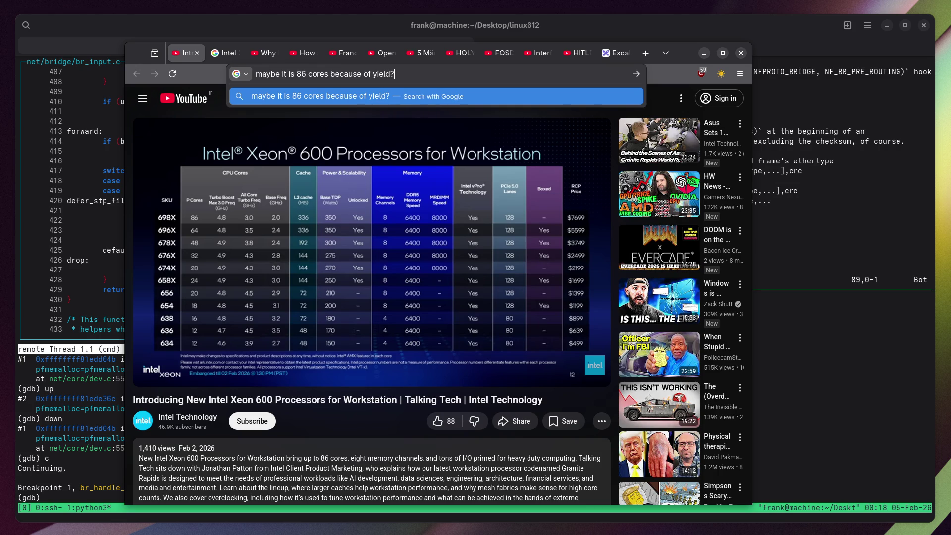
type(" allows them to di")
type("sabl")
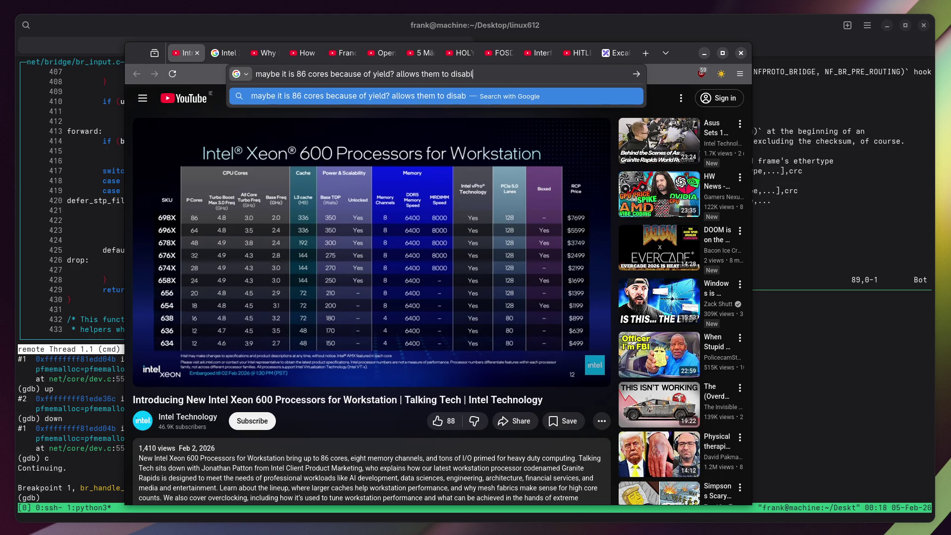
type("e 2 cores that got defecs?")
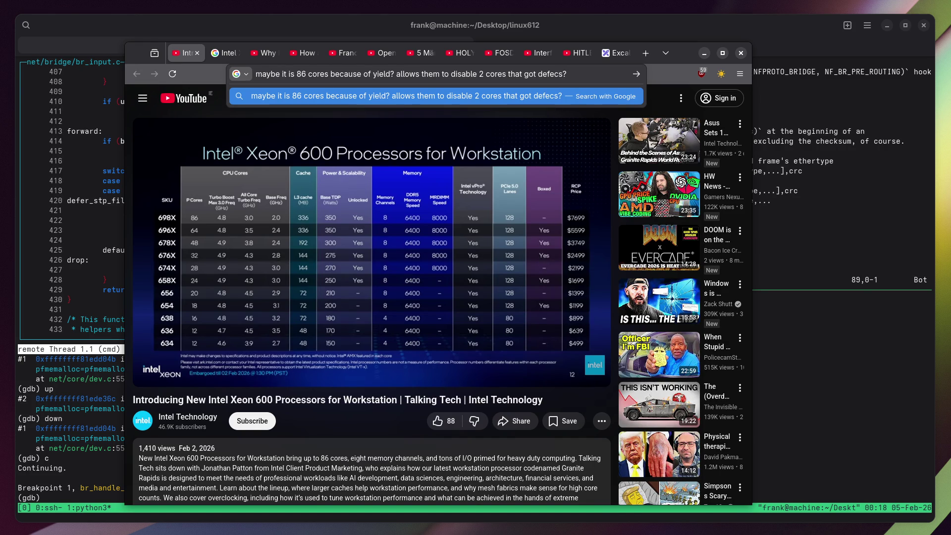
key("ctrl+t")
Load chatgpt.com and start a prompt with pasted 'Intel Xeon 600', noting 86 cores versus 44 per die.
type("chatgpt.com")
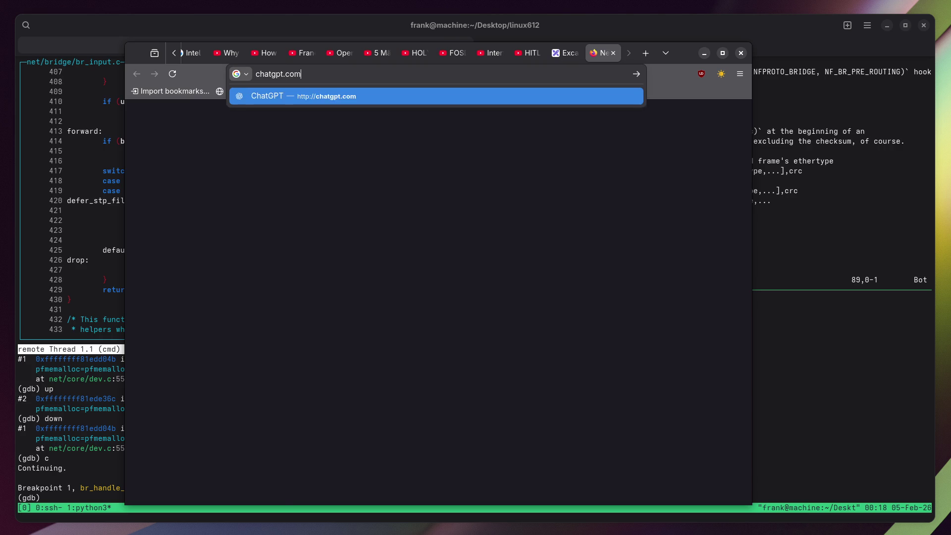
key("Return")
left_click(526, 53)
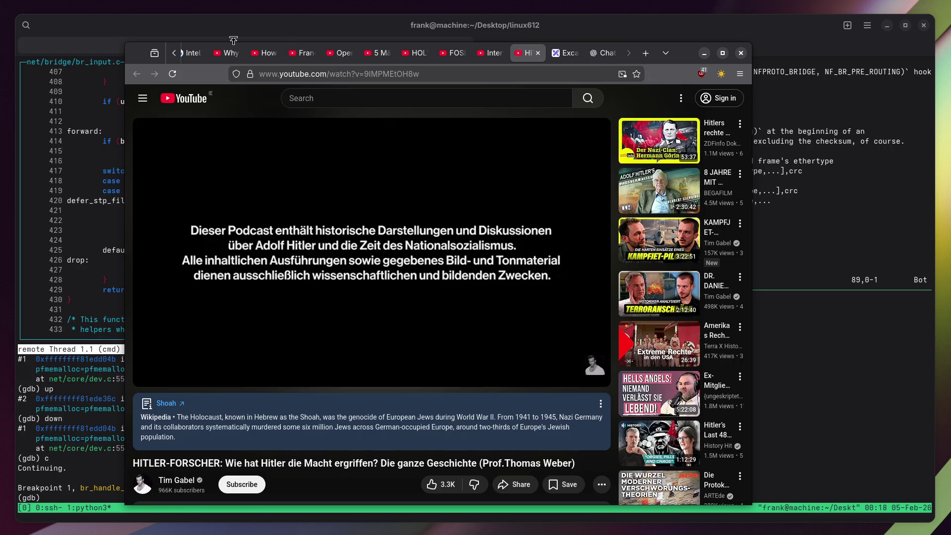
left_click(193, 52)
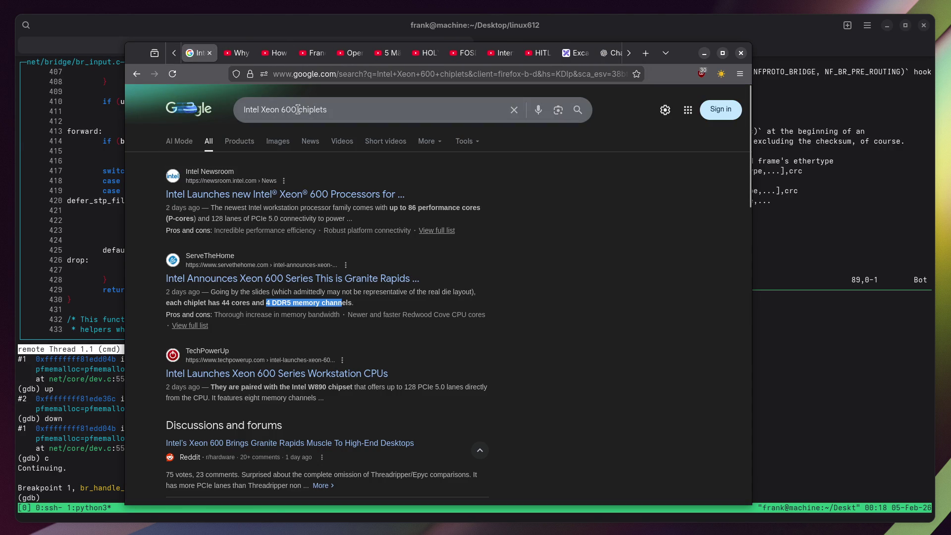
left_click_drag(299, 108, 245, 109)
left_click(603, 52)
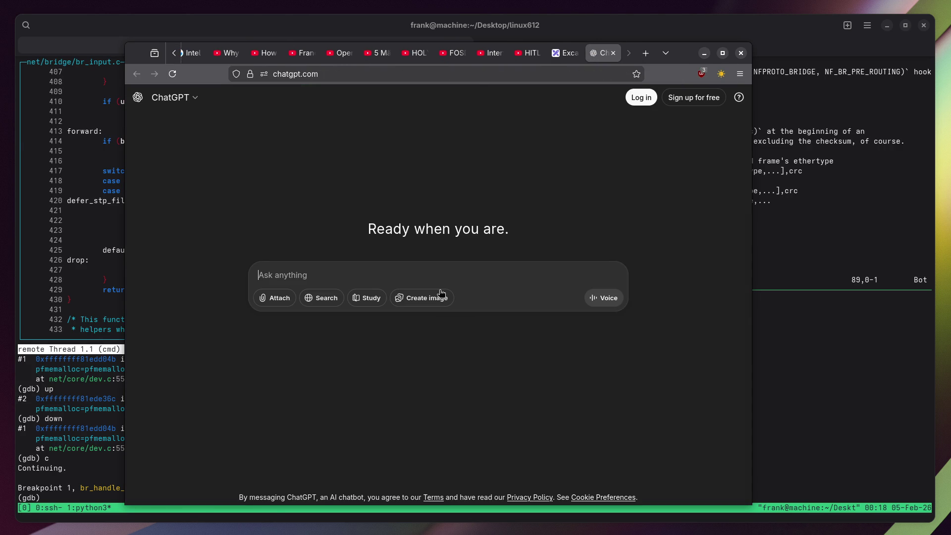
middle_click(444, 266)
key("BackSpace")
type(", highes")
type("end is 86 cores. ")
type("But when you l")
type("ook at the ")
type("die,")
type("sh")
type("ot,")
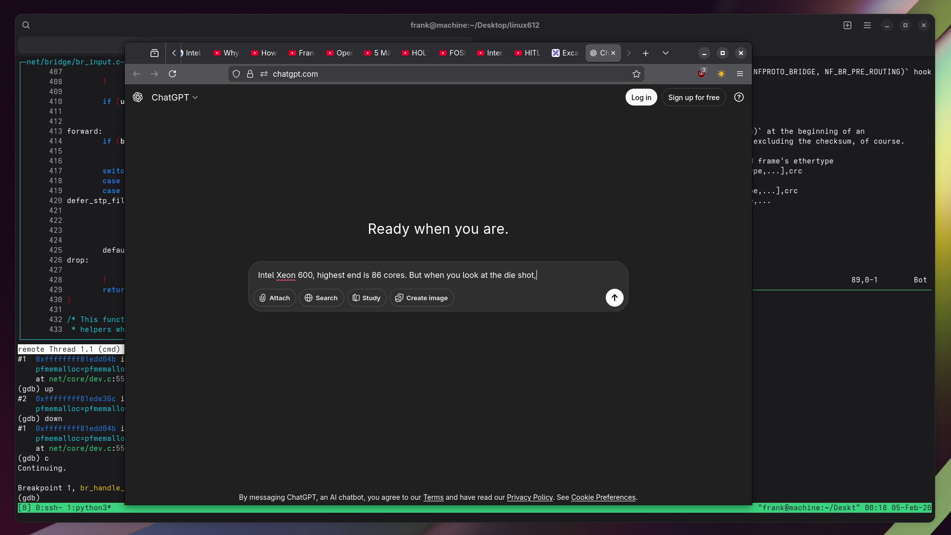
type("t seems to have")
type(" 44 cores ")
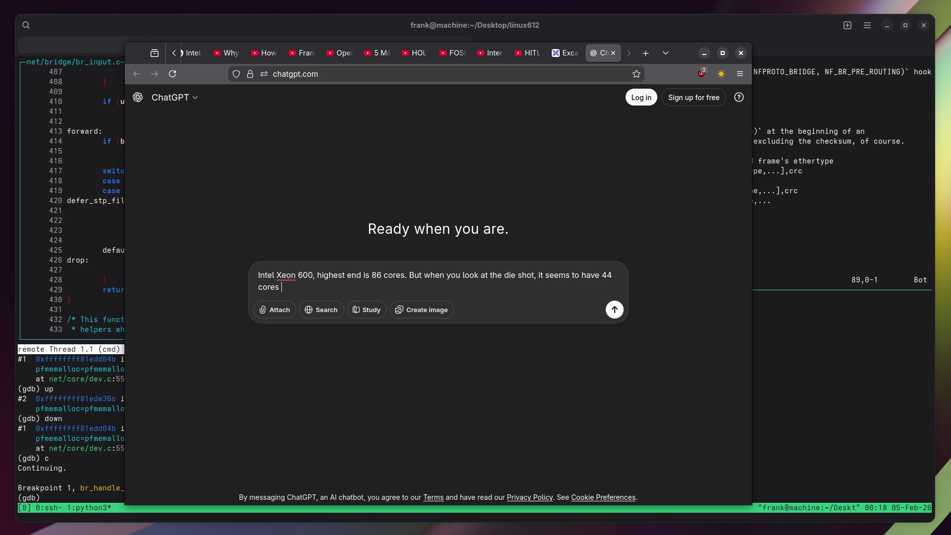
type("per chiplet, ")
type("2 chiplets, i.e. ")
type("total ")
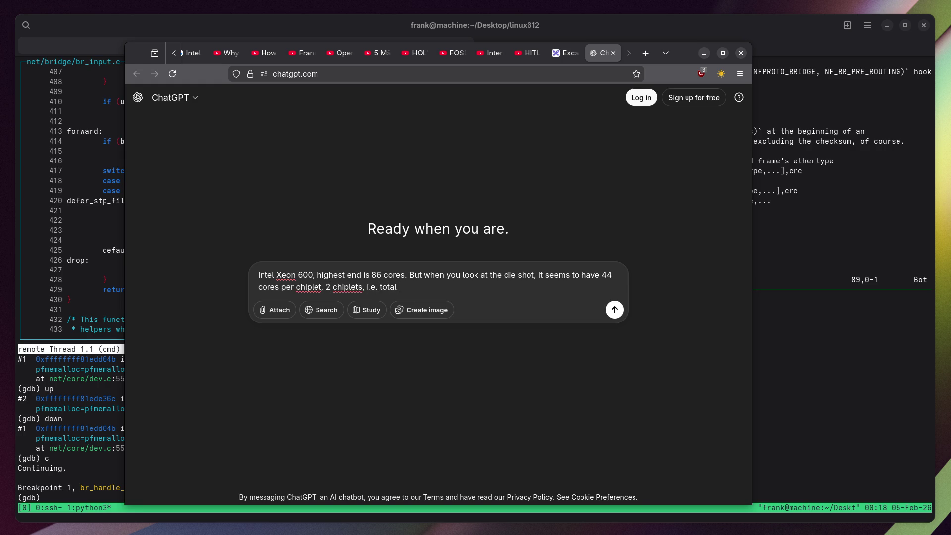
type("of 88 coes. Why 86? ")
type("Yield? ")
type("They can disable")
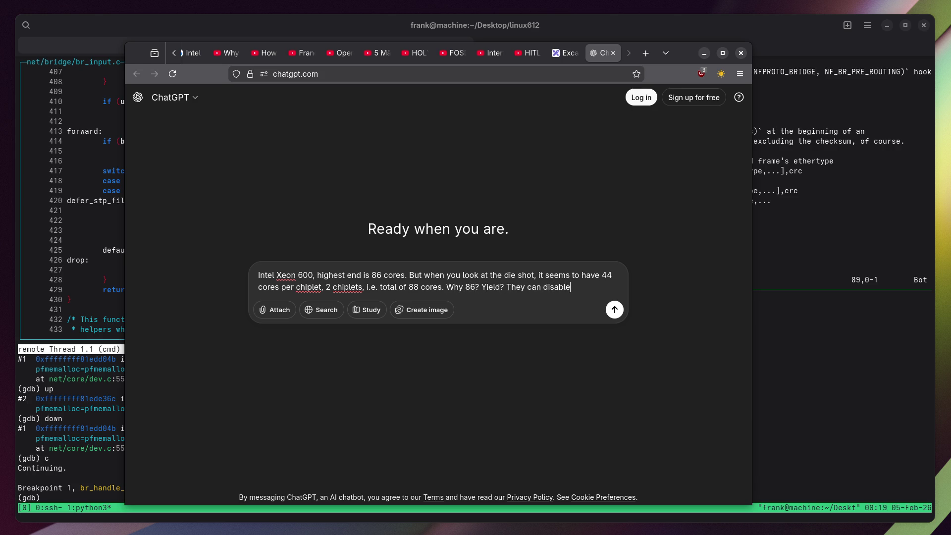
type(" 2 cores that have defects?")
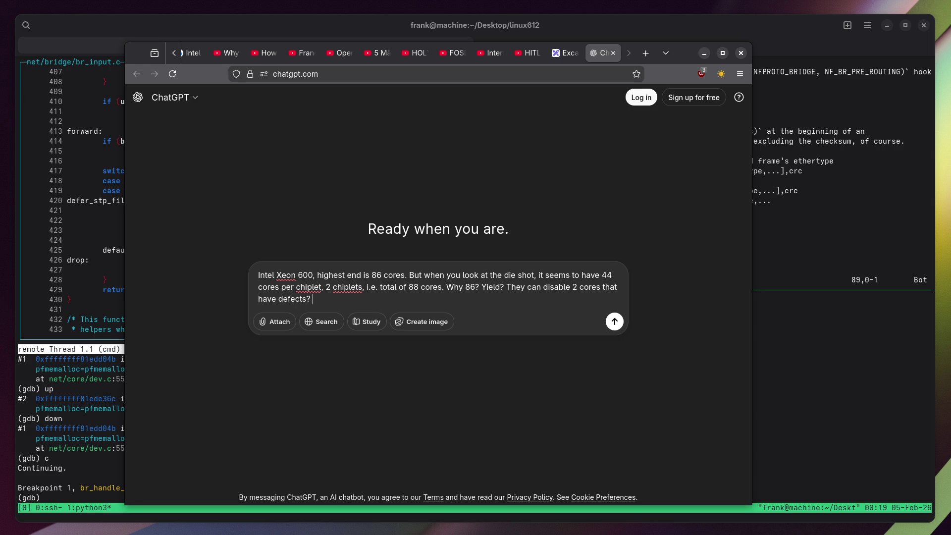
type(" Would the lower")
type(" core varian")
type("ts, e.g.")
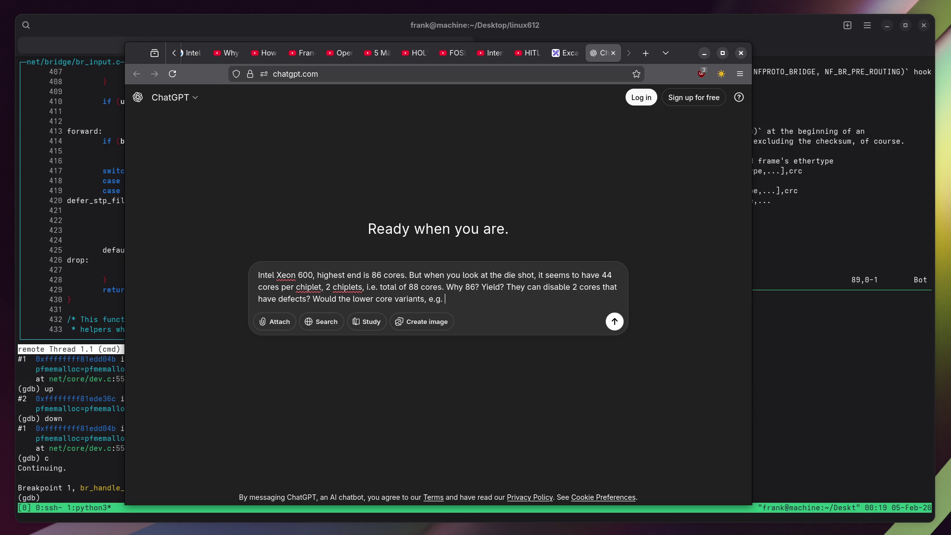
Check the die sketch and Xeon video tabs, then return to the ChatGPT draft.
left_click(565, 52)
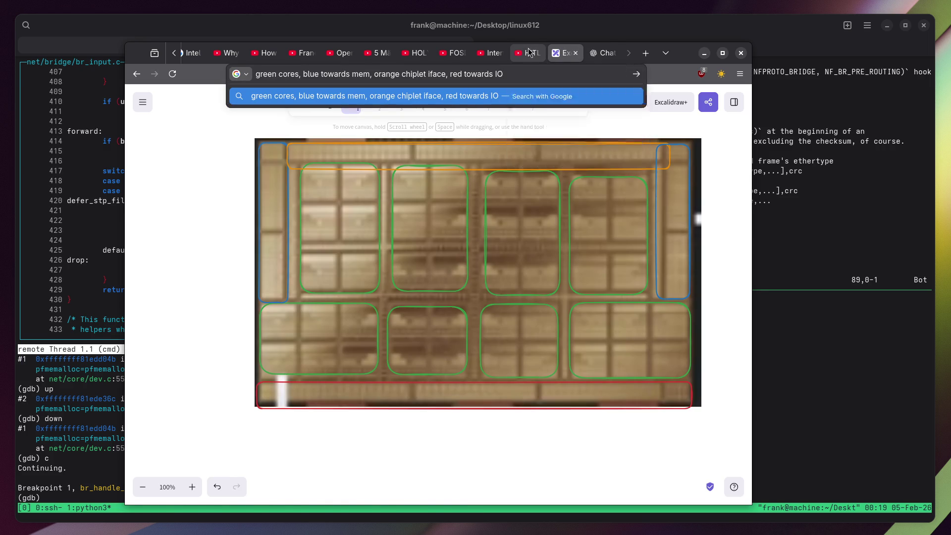
left_click(529, 52)
left_click(192, 53)
left_click(175, 53)
left_click(196, 53)
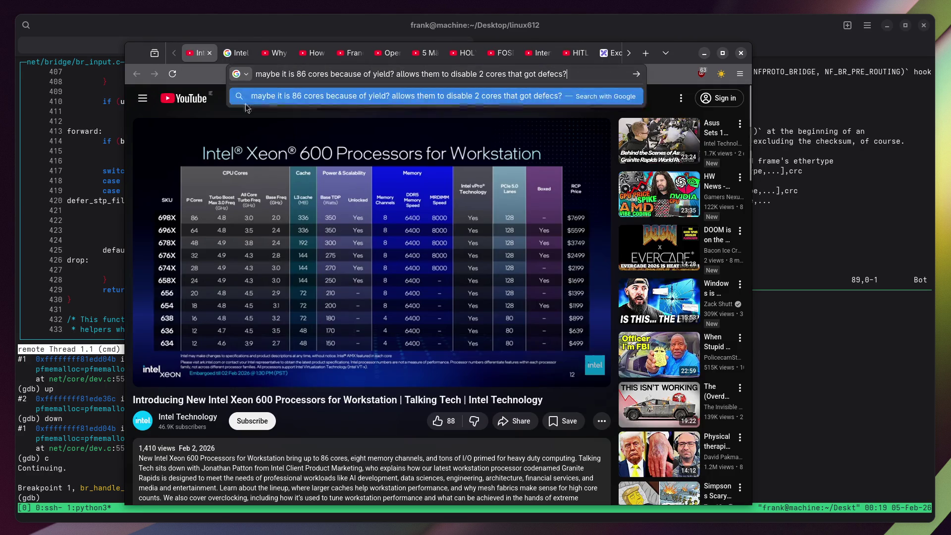
left_click(607, 53)
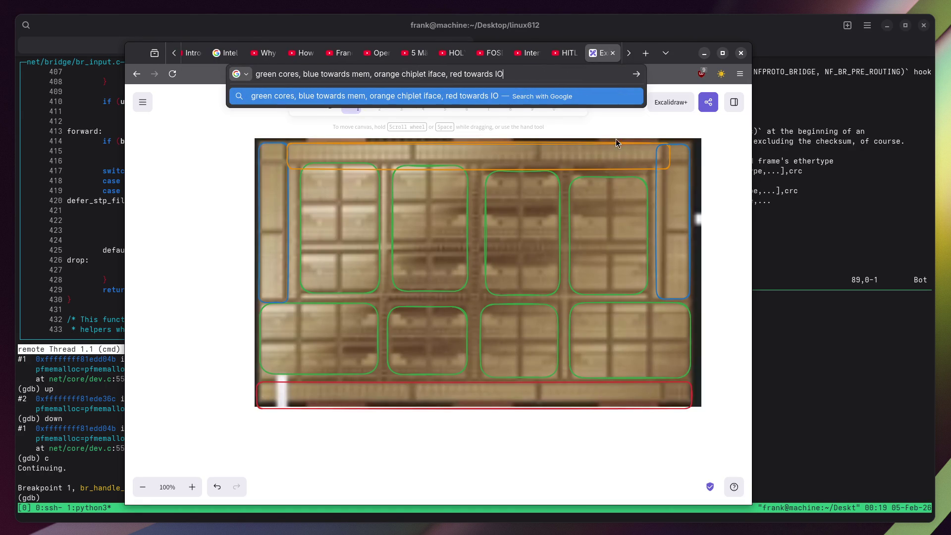
left_click(628, 52)
left_click(601, 53)
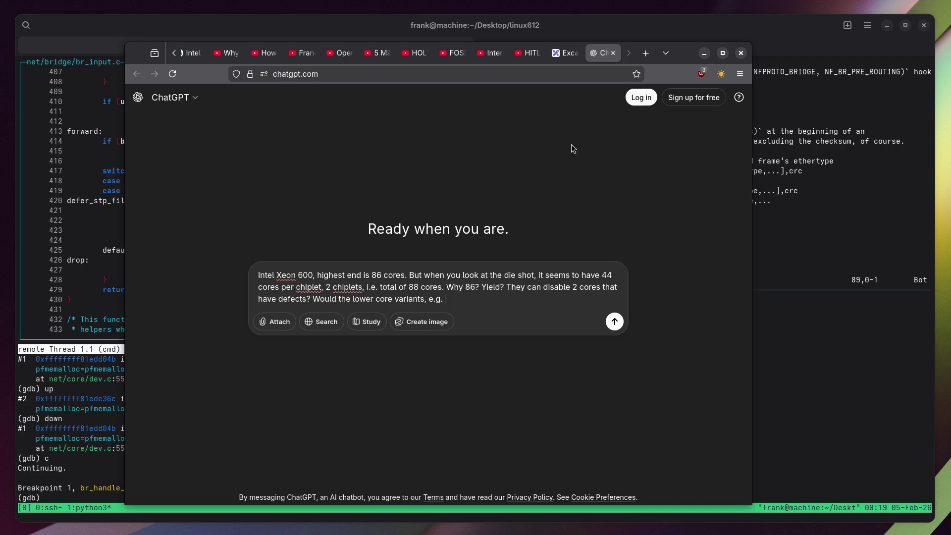
Finish the prompt asking whether the 28-core variant is the same chip with more defects.
type("28 core var")
type("iant (vs 86 cor")
type("e variant")
key("BackSpace")
key("BackSpace")
key("BackSpace")
type("iant) be the ")
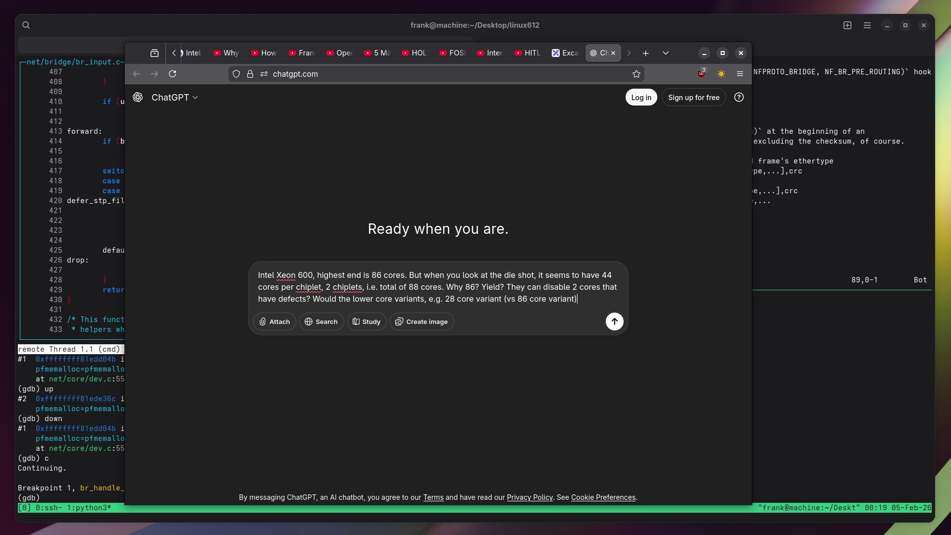
type("same chi")
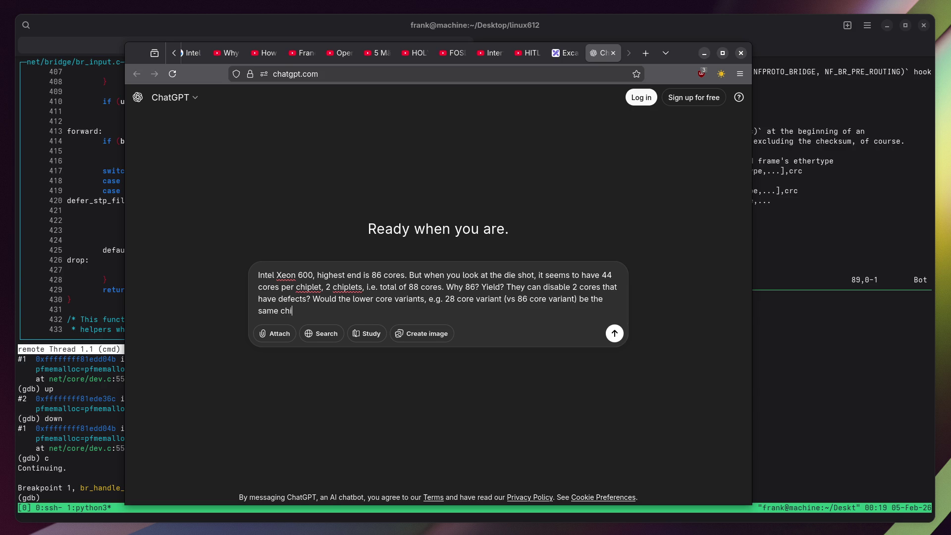
type("p with more def")
type("ects?")
Send the core-count question and scroll through ChatGPT's answer down to the TL;DR.
key("Return")
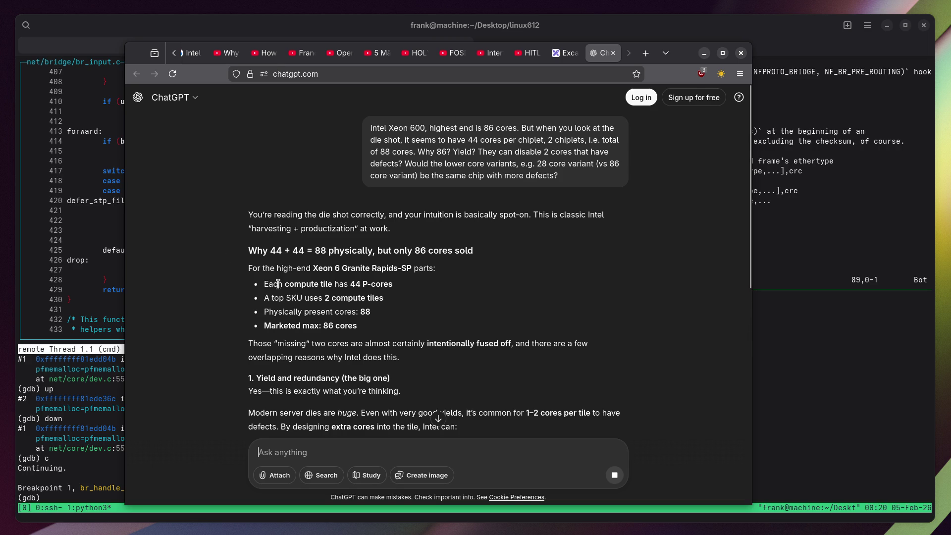
scroll(222, 255, "down", 2)
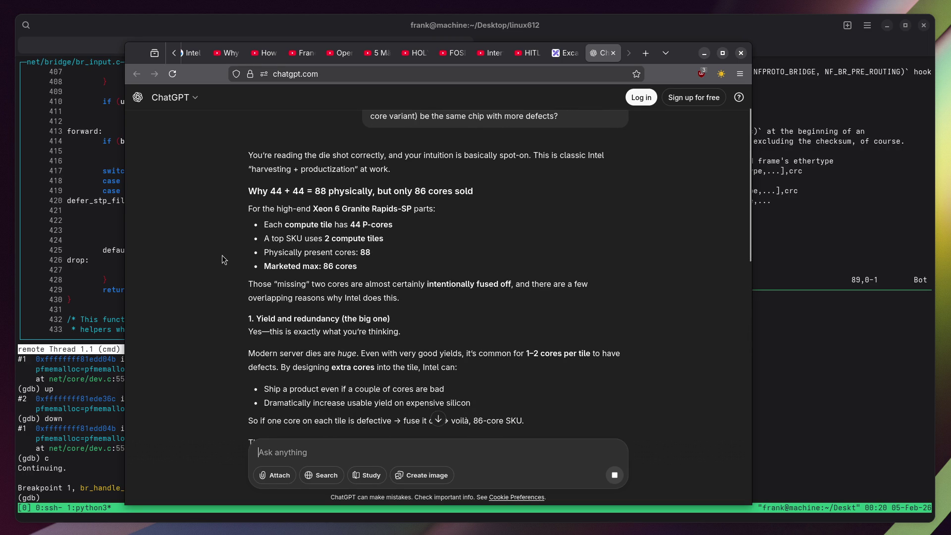
scroll(221, 255, "down", 2)
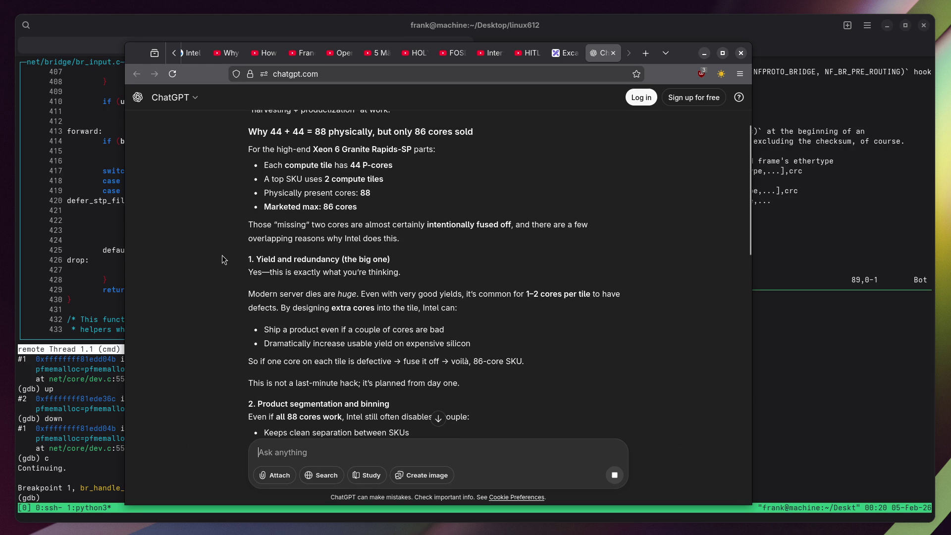
scroll(222, 254, "down", 2)
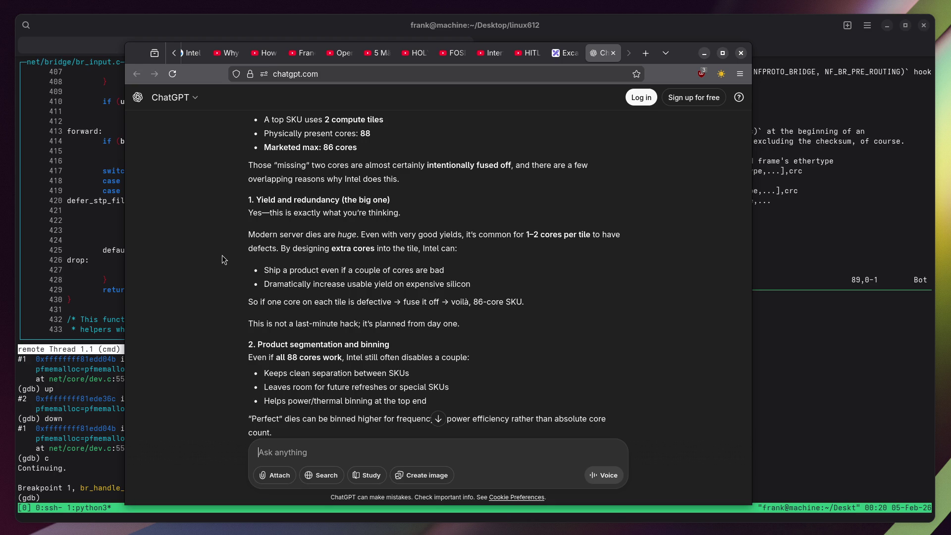
scroll(222, 255, "down", 2)
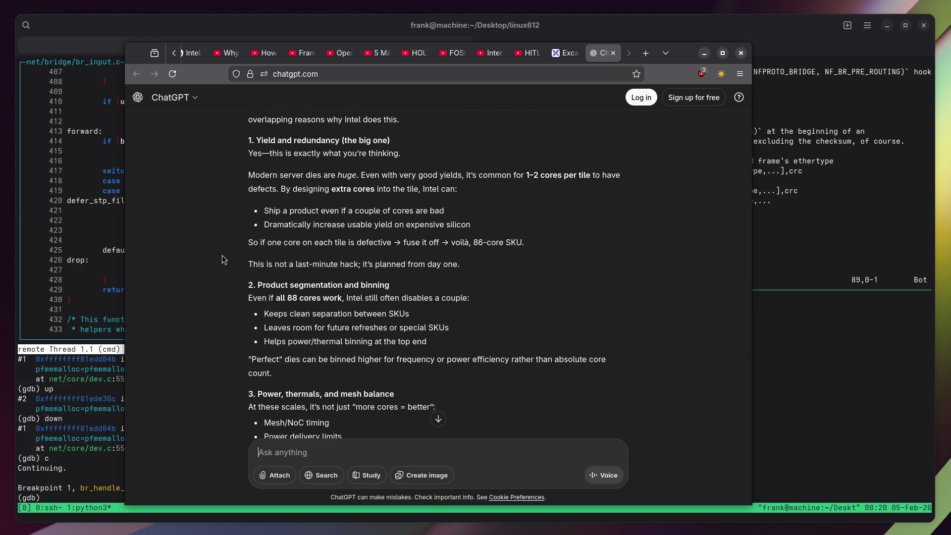
scroll(222, 254, "down", 4)
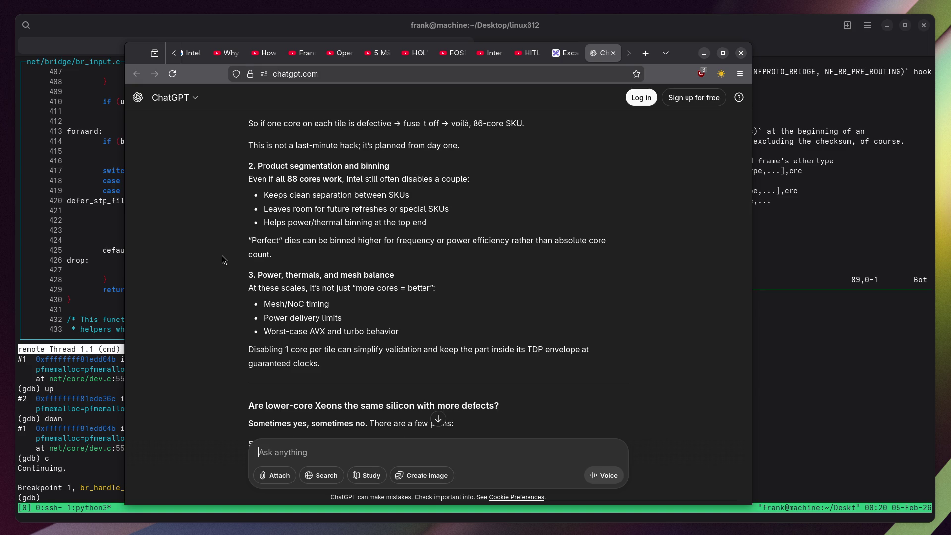
scroll(222, 255, "down", 8)
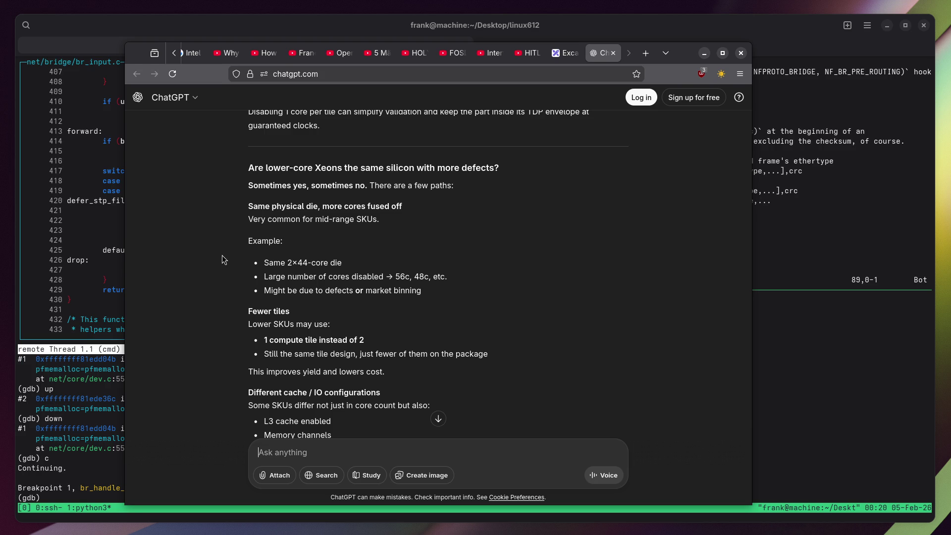
scroll(222, 255, "down", 2)
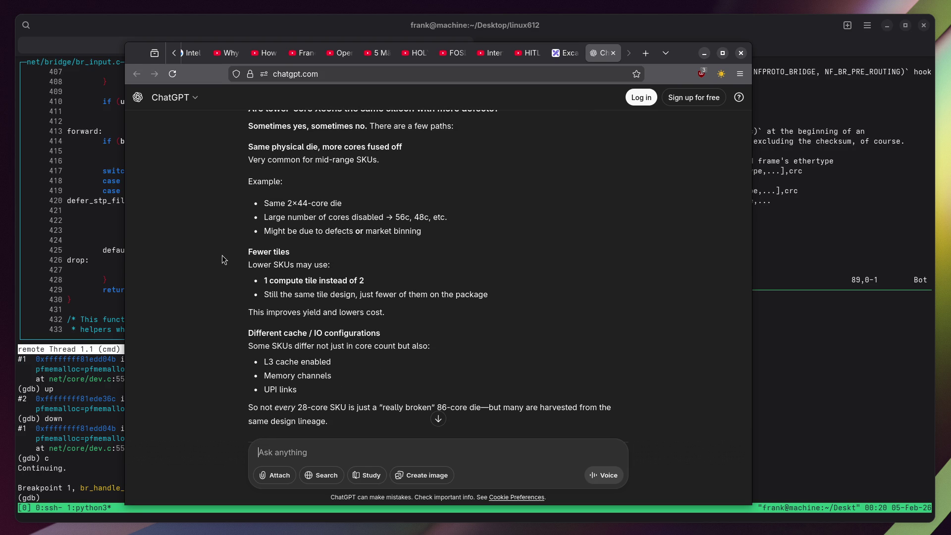
scroll(222, 254, "down", 2)
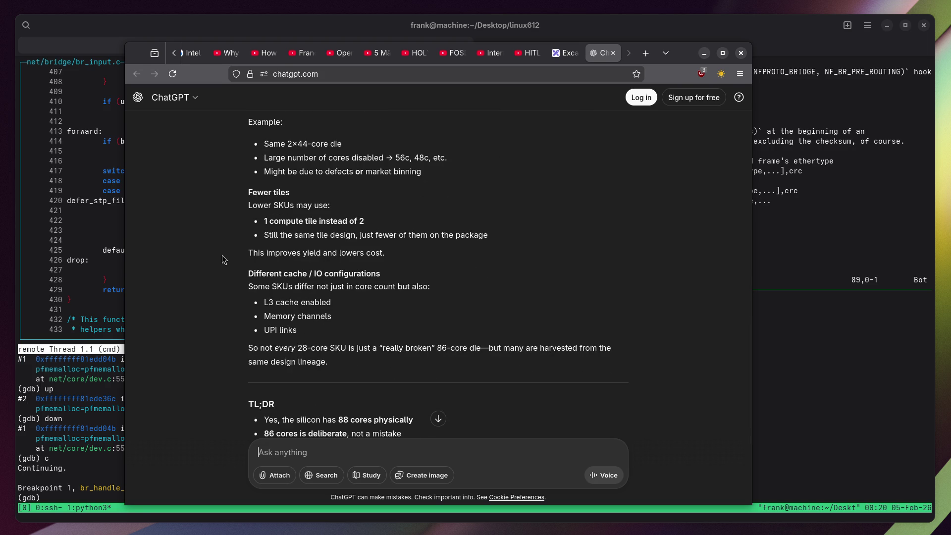
scroll(222, 255, "down", 4)
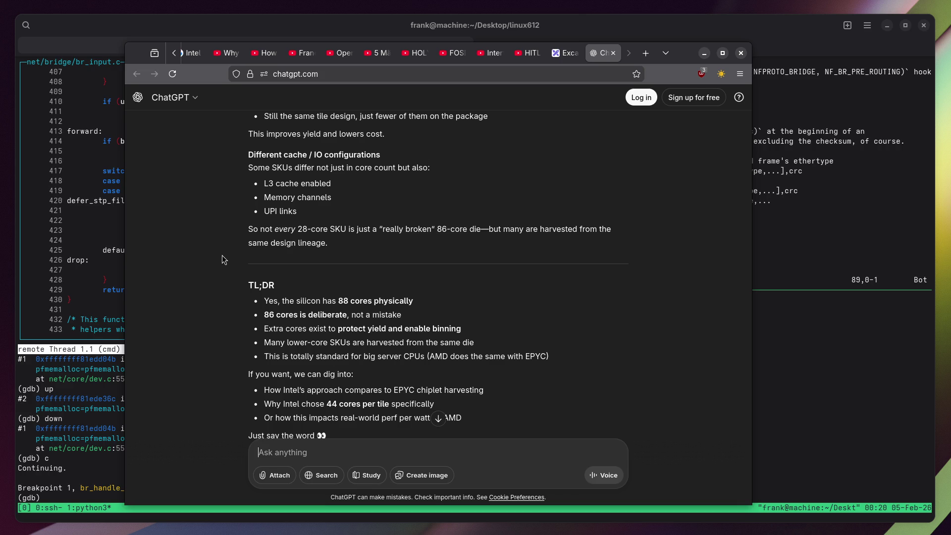
scroll(222, 255, "down", 2)
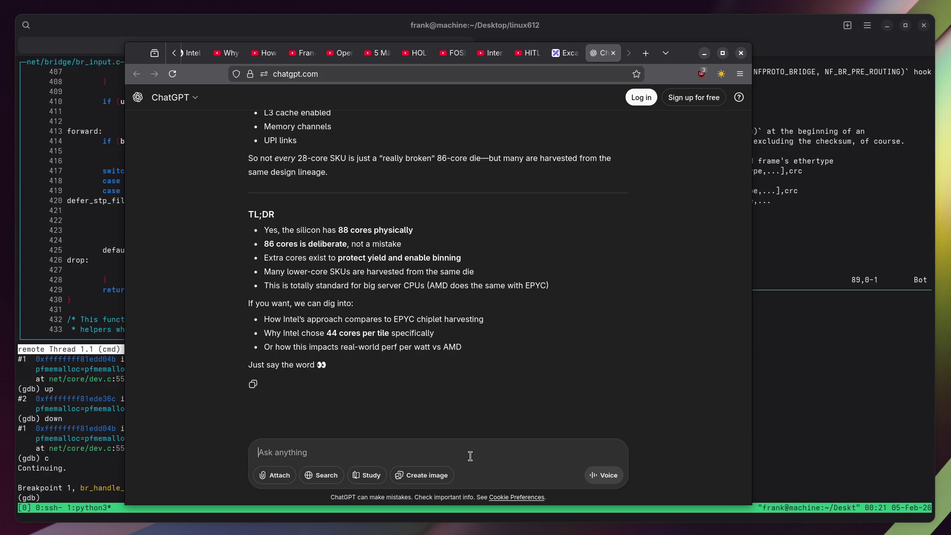
Draft an explanation that non-power-of-two core counts leave area for memory and IO, citing a 6*8 grid.
type("When the")
type("core count is not ")
type("a power of two (")
type("before ")
type("fusing off core")
type("s)")
type("he reason")
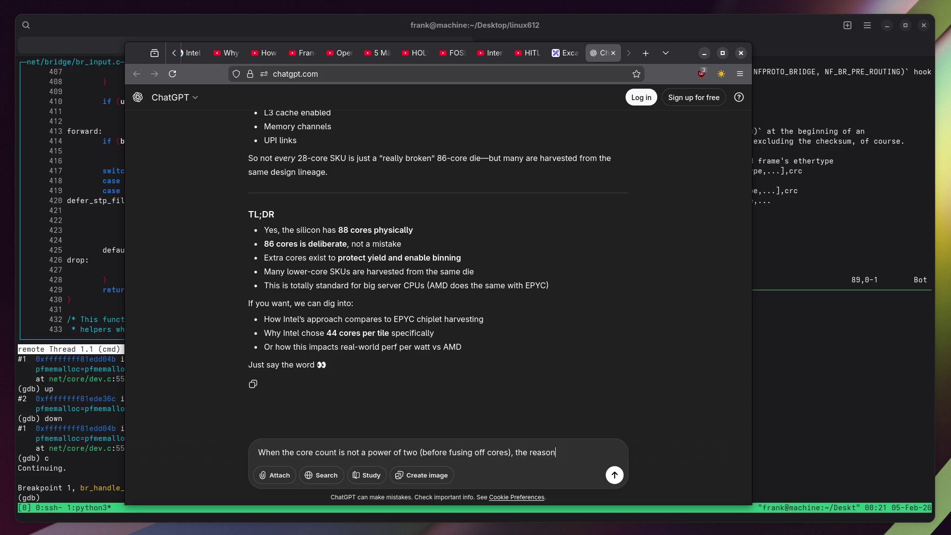
type(" is that specia")
key("BackSpace")
key("BackSpace")
key("BackSpace")
type("area ")
type("need")
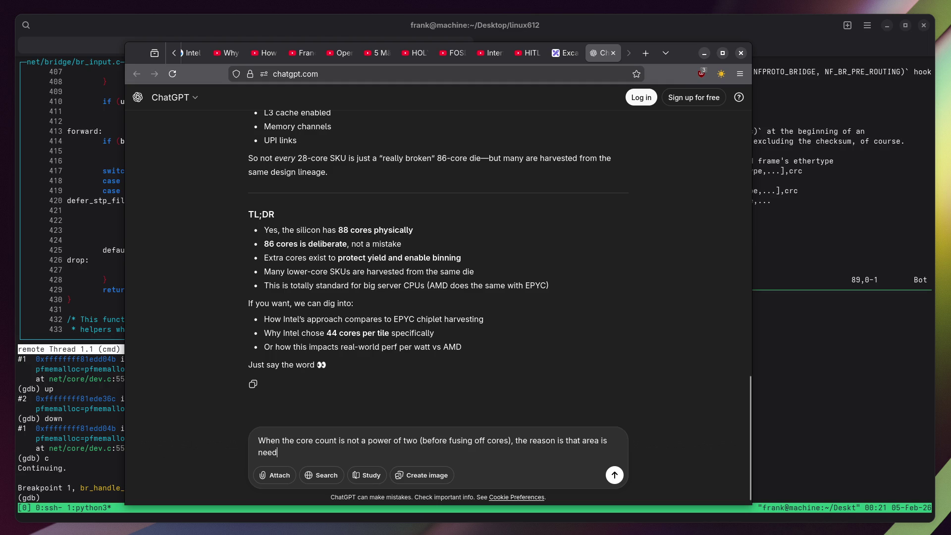
type("ed for memory, ")
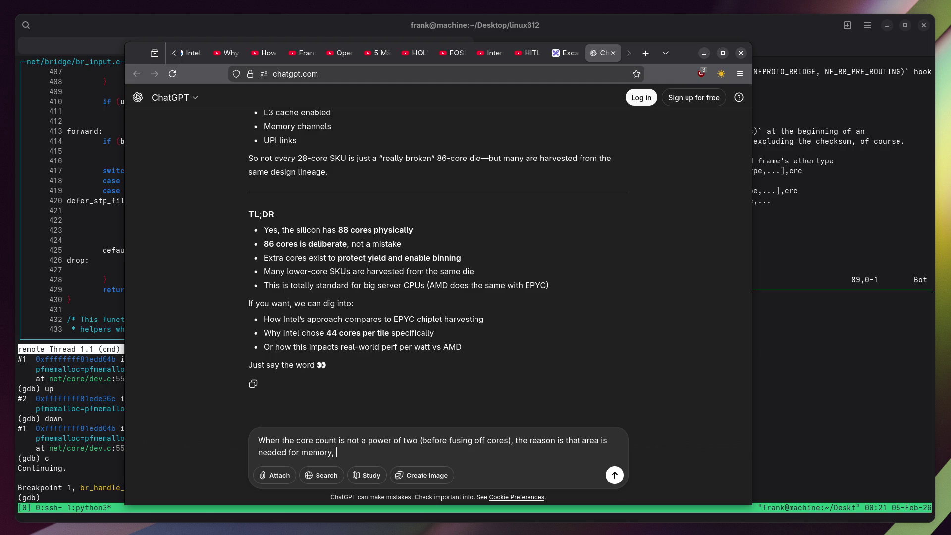
type("IO and otheimilar things. ")
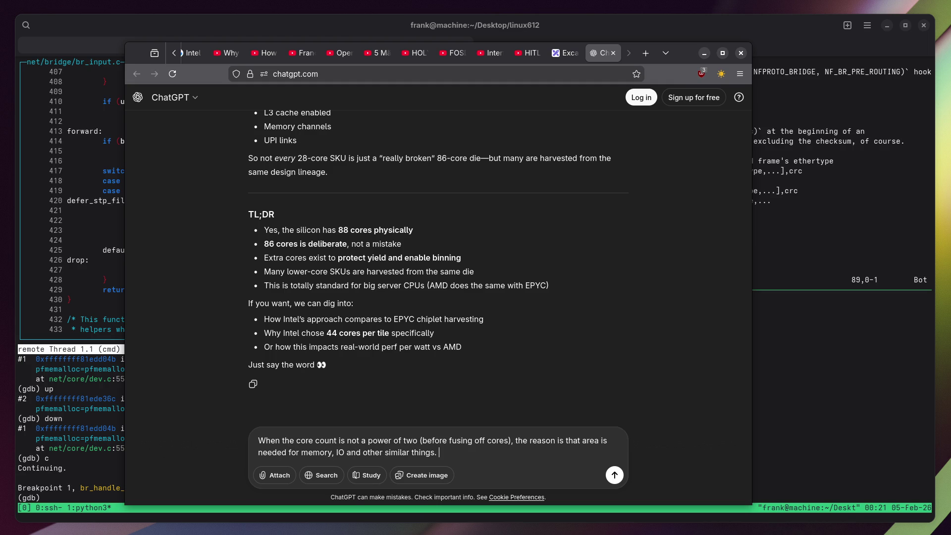
type("For example,")
type(" if you have ")
type("a 6*8 g")
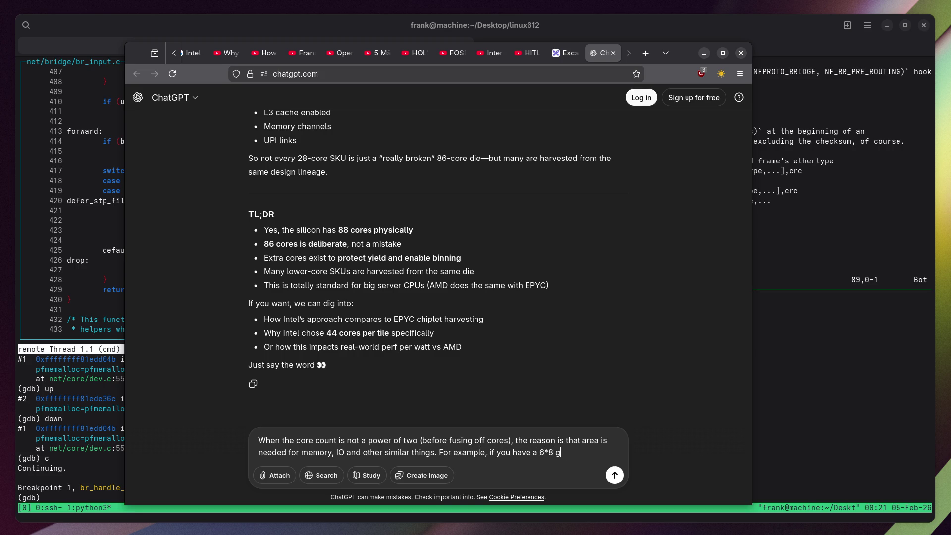
type("rid of cores")
type(", i.e. ar")
type("ea for 48 core")
type("s, but you need ")
type("to take ")
type("two spots for")
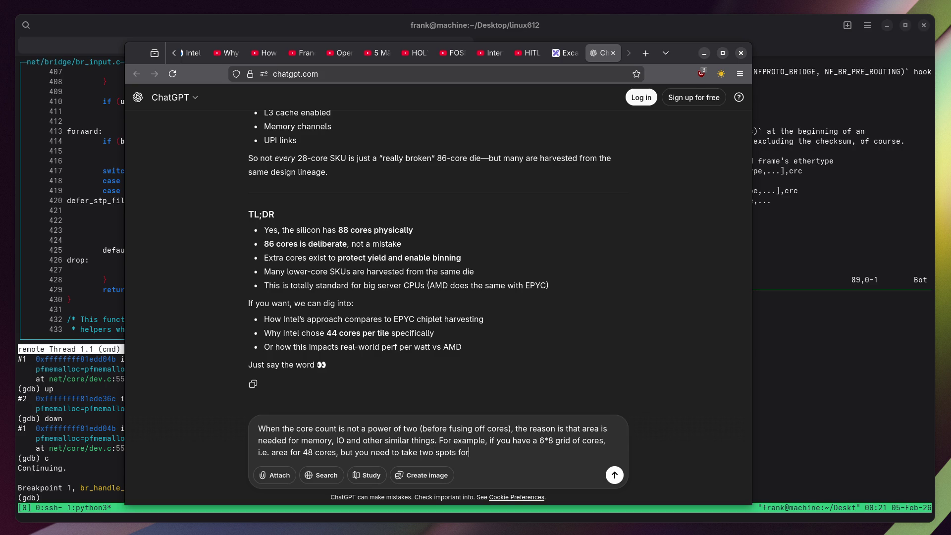
type("memory channels,")
type(" yo")
type("u'd only get ")
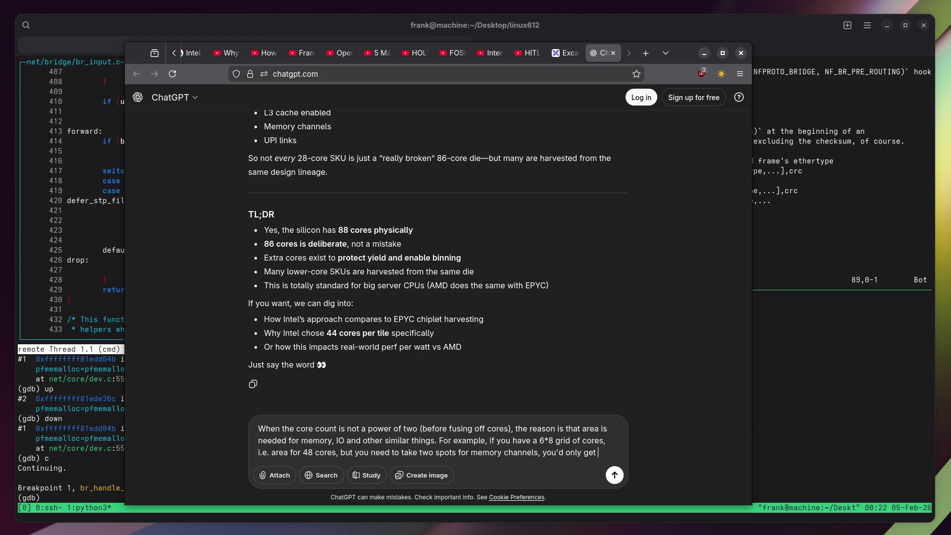
type("46 cores a")
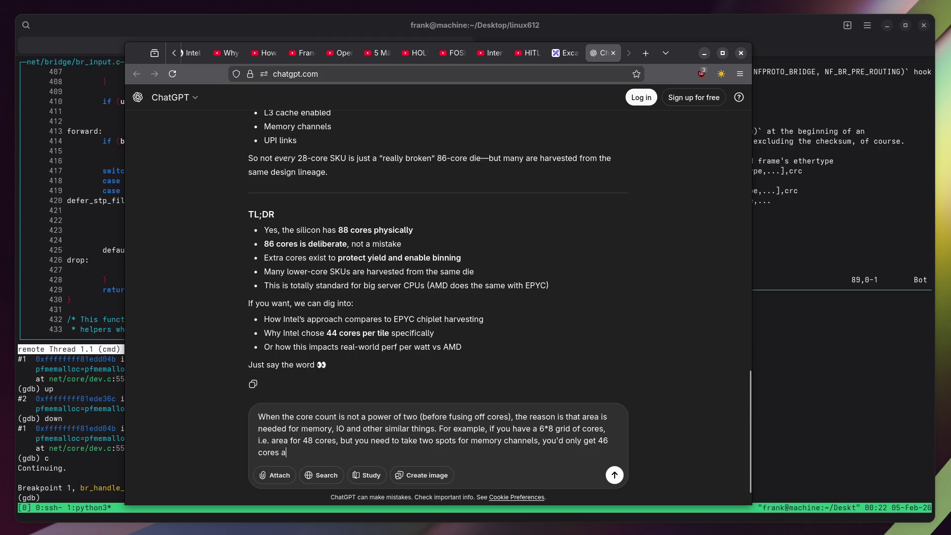
type("nd 2")
type(" tiles wo")
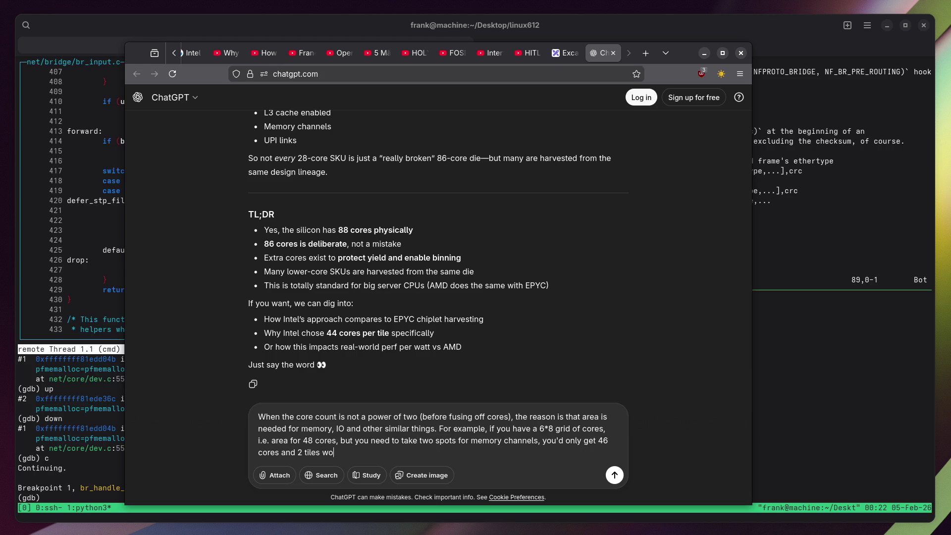
type("uldmemory")
type("one for")
type(" e")
type("ach ")
type("of two ")
type(" control")
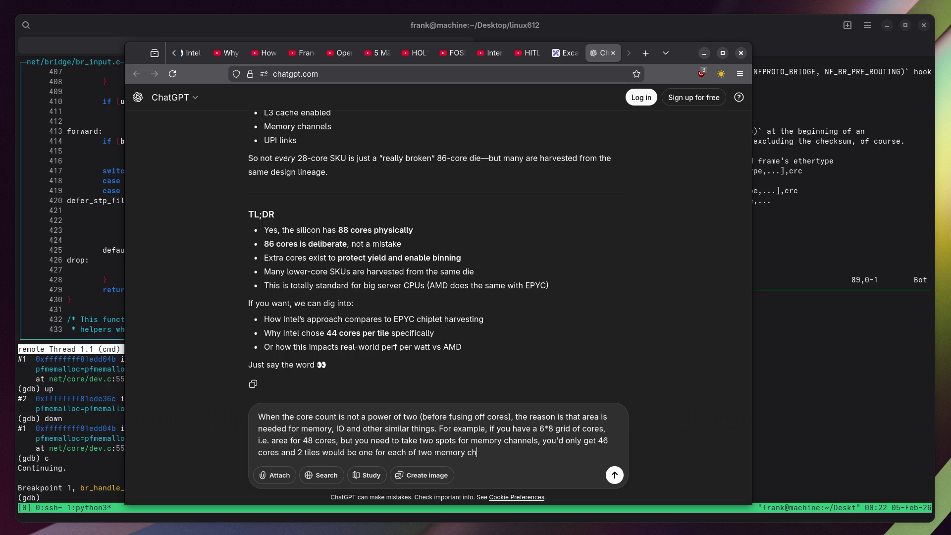
type("lers/ifaces")
type(", giving 96")
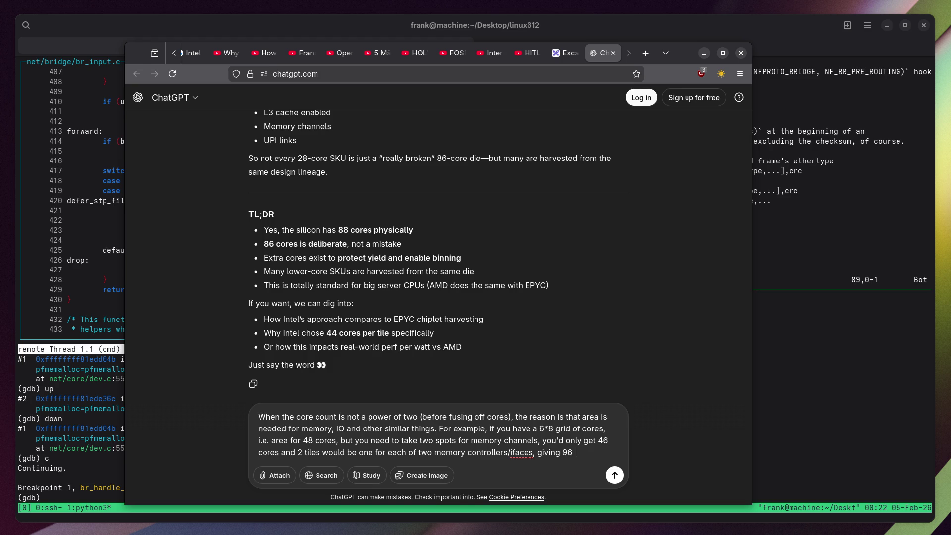
key("BackSpace")
key("BackSpace")
key("BackSpace")
key("BackSpace")
key("BackSpace")
Send the core-count message and read the reply's opening on floorplanning.
key("Return")
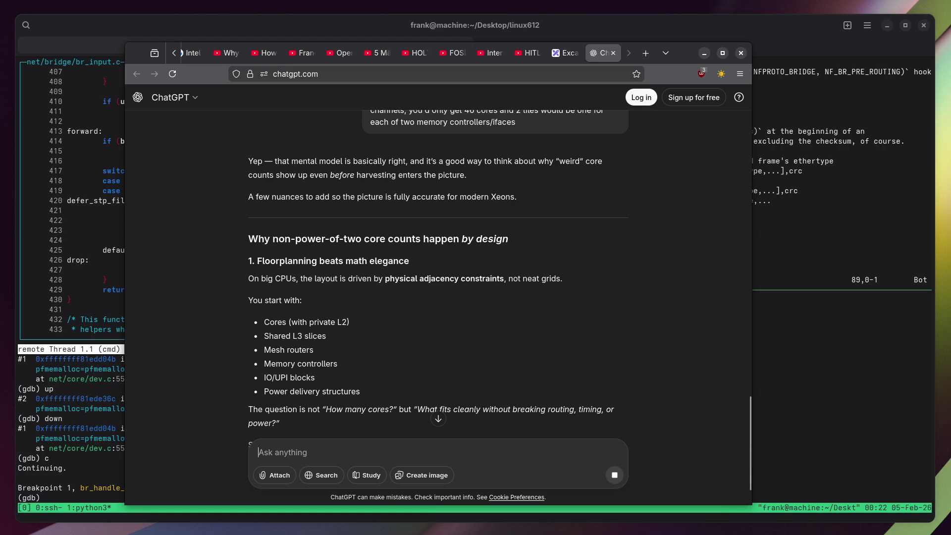
double_click(288, 261)
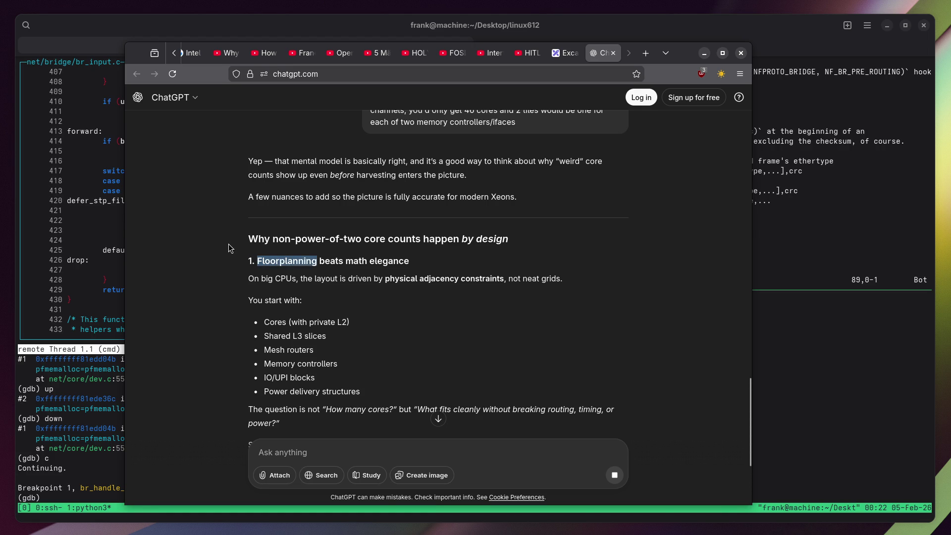
scroll(228, 248, "down", 2)
scroll(228, 248, "down", 2)
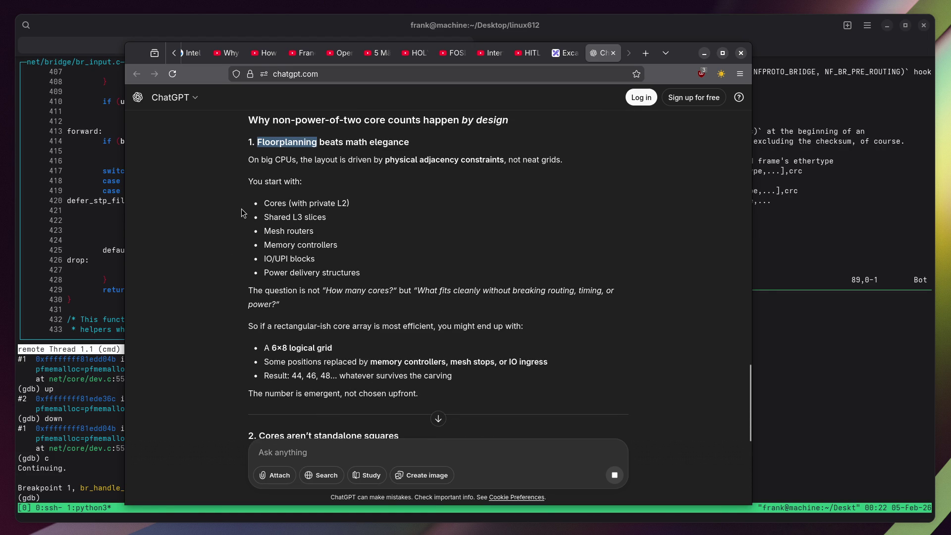
Read through the mesh routers section to the Big picture summary, then start a follow-up.
triple_click(273, 234)
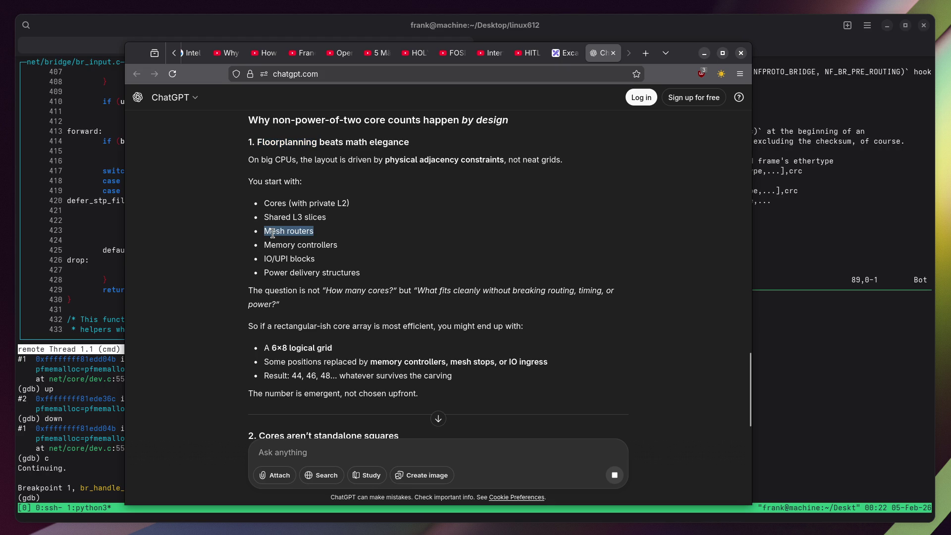
scroll(248, 268, "down", 2)
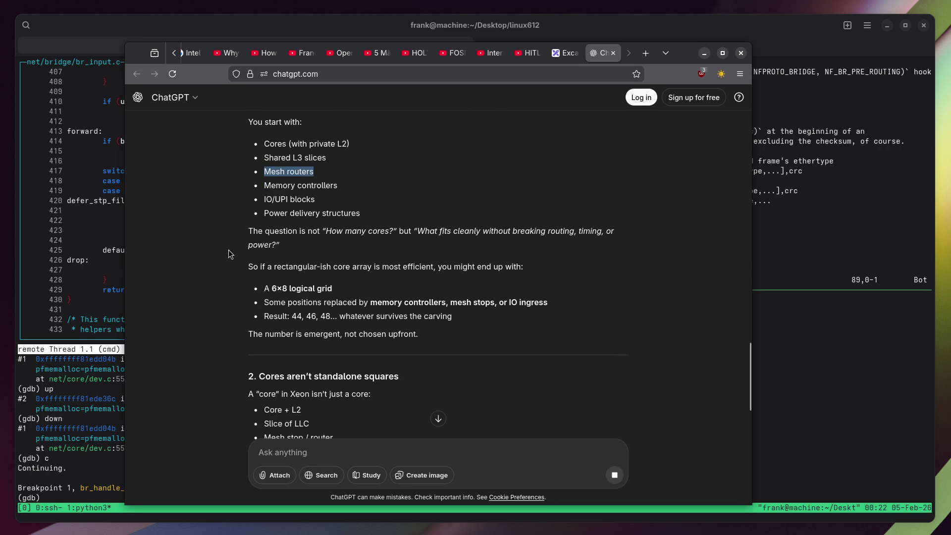
scroll(231, 254, "down", 3)
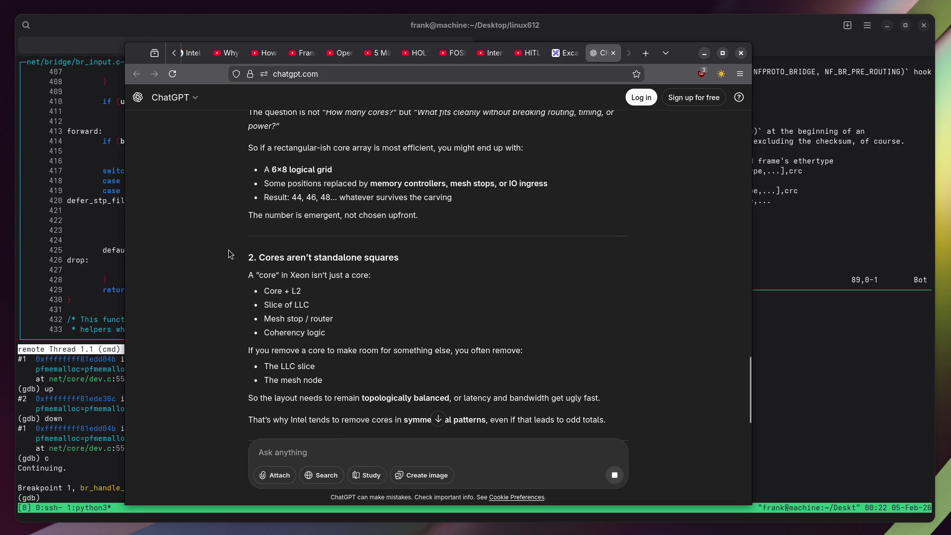
scroll(230, 254, "down", 5)
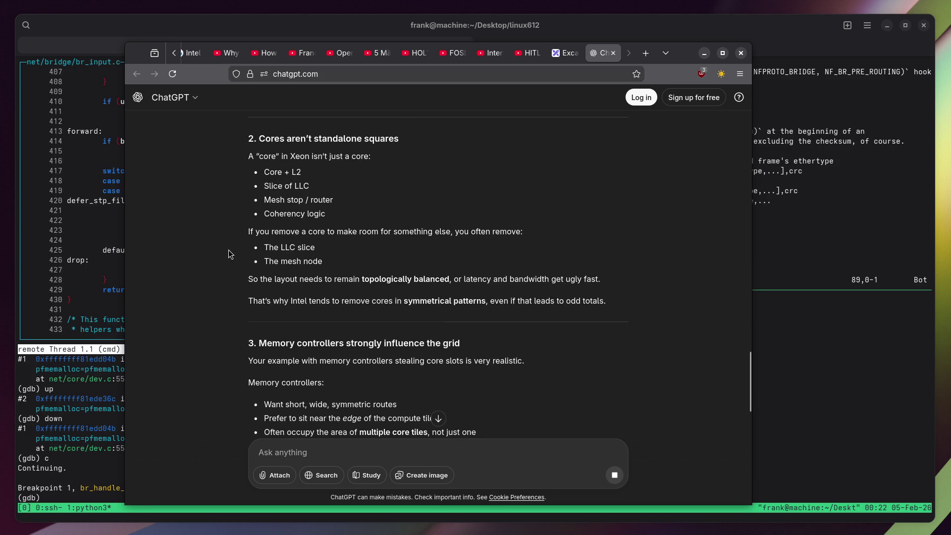
scroll(217, 260, "down", 1)
scroll(217, 260, "down", 3)
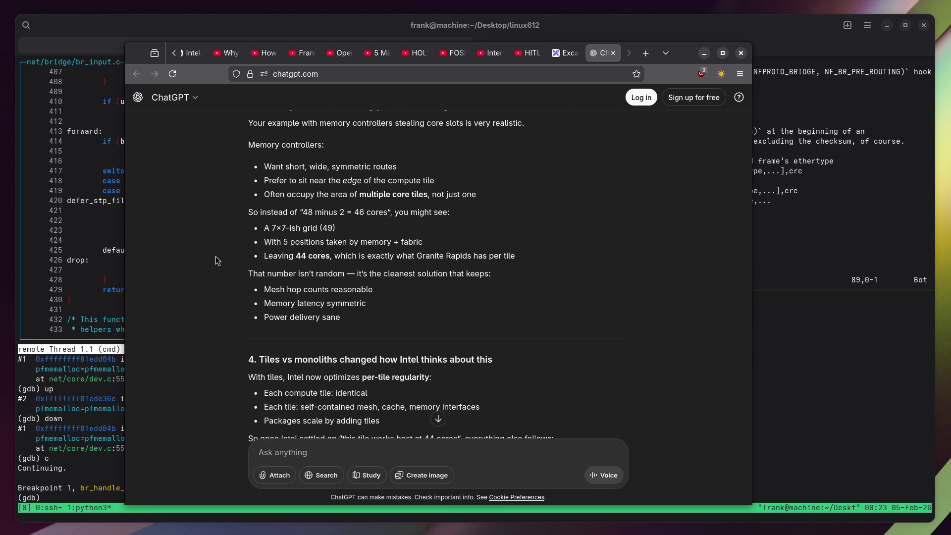
scroll(213, 268, "down", 10)
left_click(447, 452)
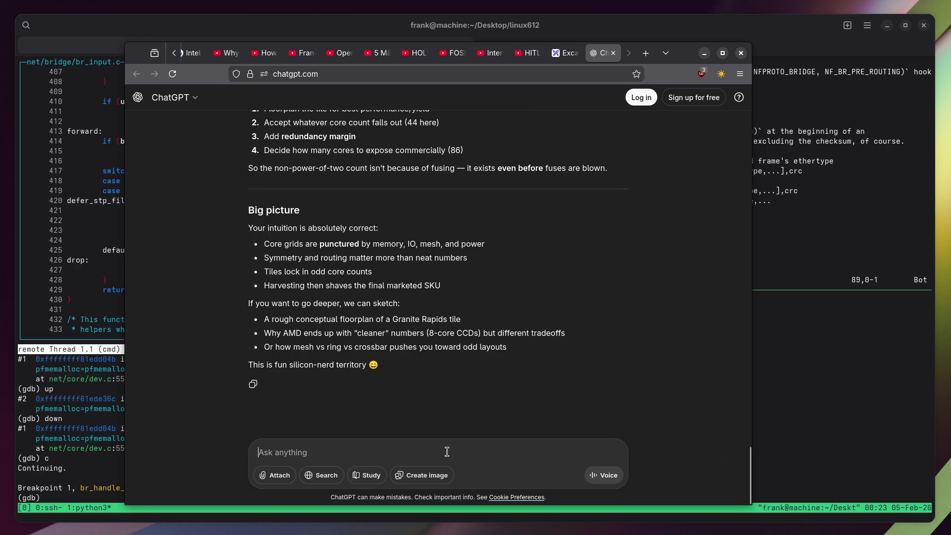
Start a question noting a Xeon 600 chiplet has space for 44 cores with 42 enabled.
type("What i")
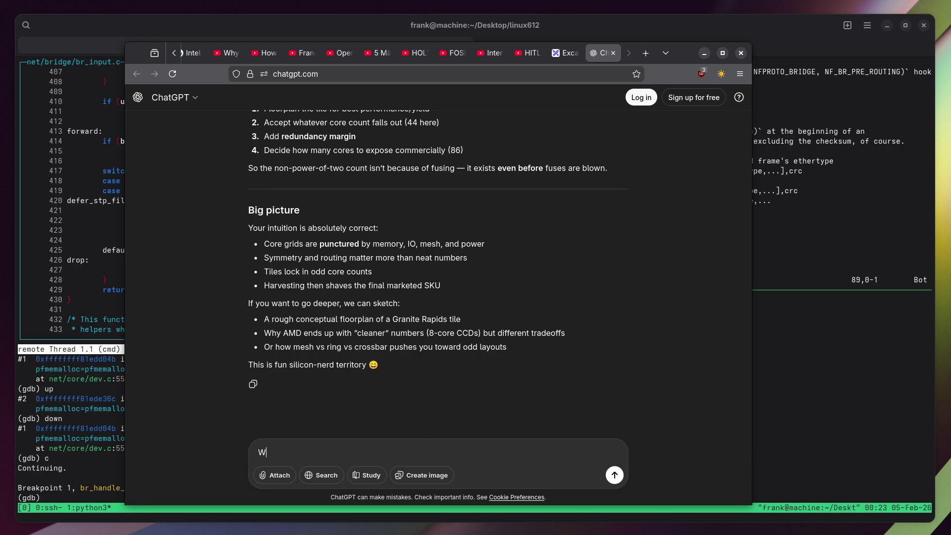
key("ctrl+a")
key("BackSpace")
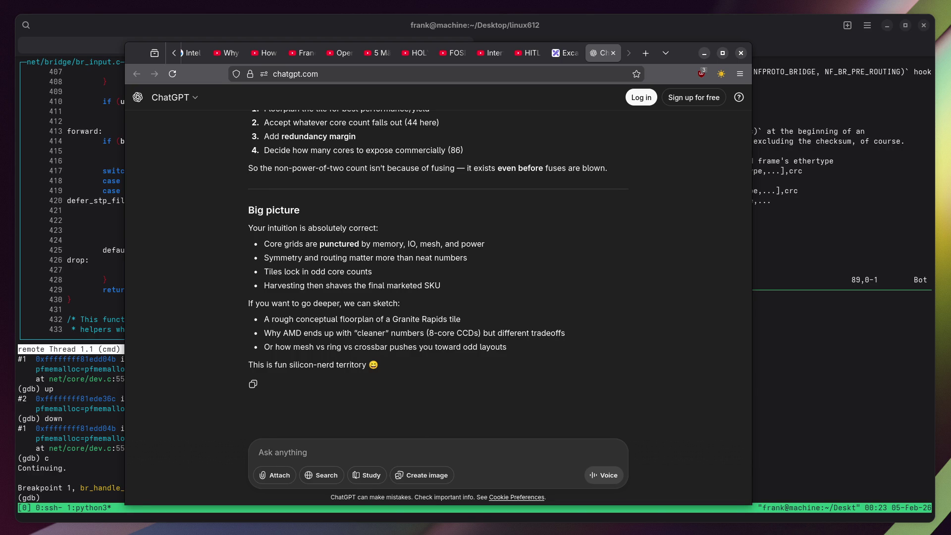
type("They probably won't")
key("ctrl+a")
type("A chiplet of Xeon 600 can has space f")
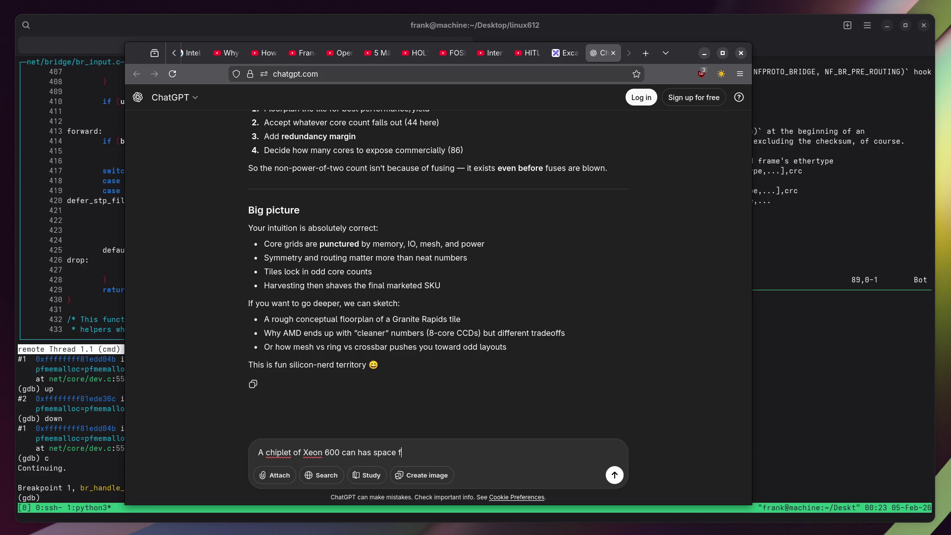
type("or 44 cores, max marketed is")
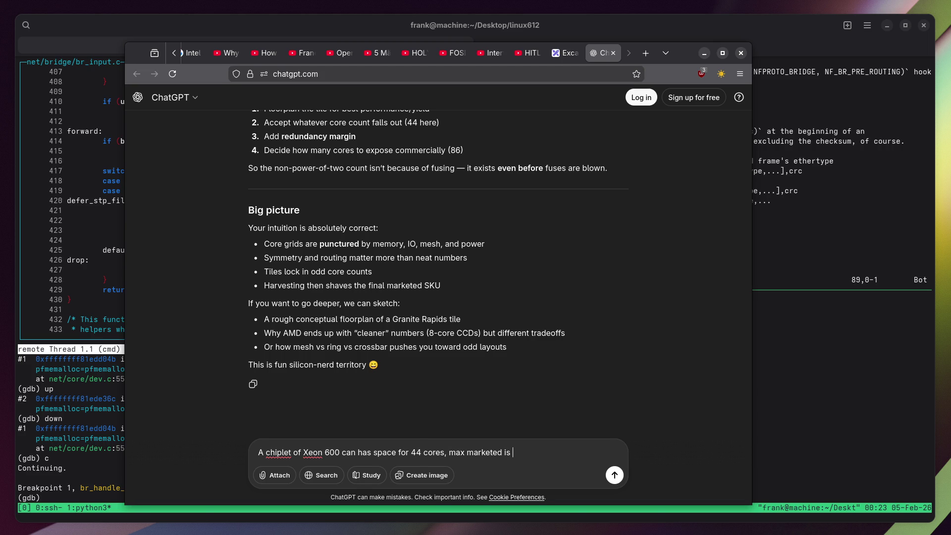
type("42 cores enabled.")
type(" per tile, u")
type("p")
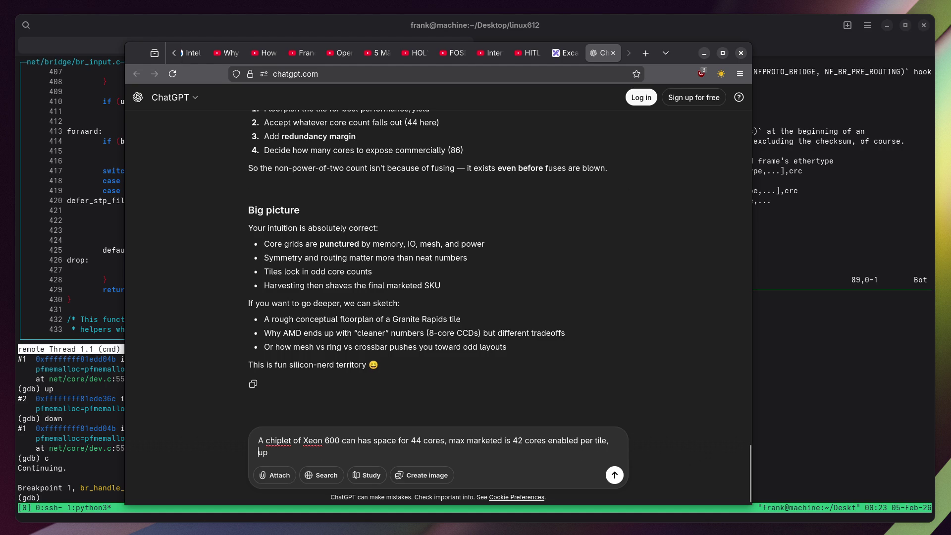
Change 'tile' to 'chiplet', add the 96-core total, and ask how many cores are fused off.
key("ctrl+shift+Left")
type("chiplet,")
key("End")
type("to two chi")
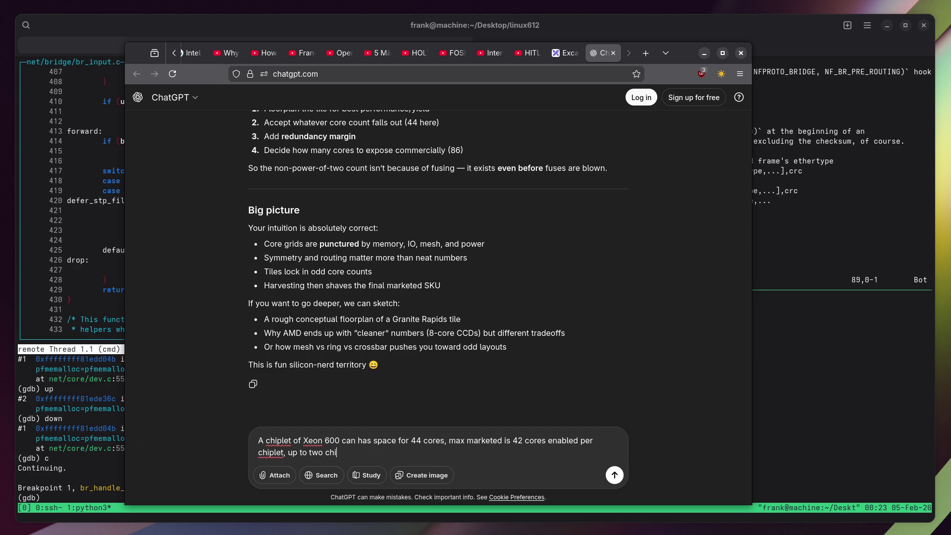
type("plets, giving total of 96. ")
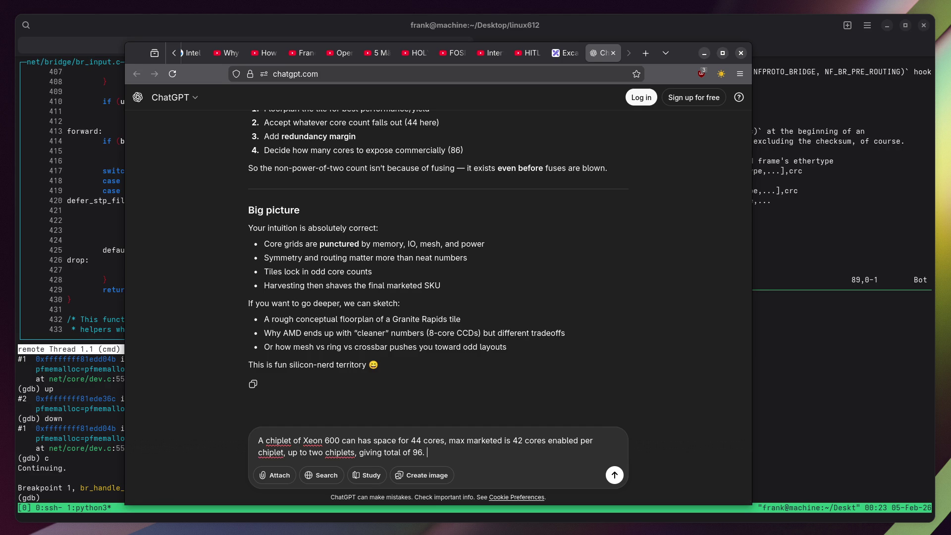
type("How many core")
type("s are realistic")
type("ally fused ")
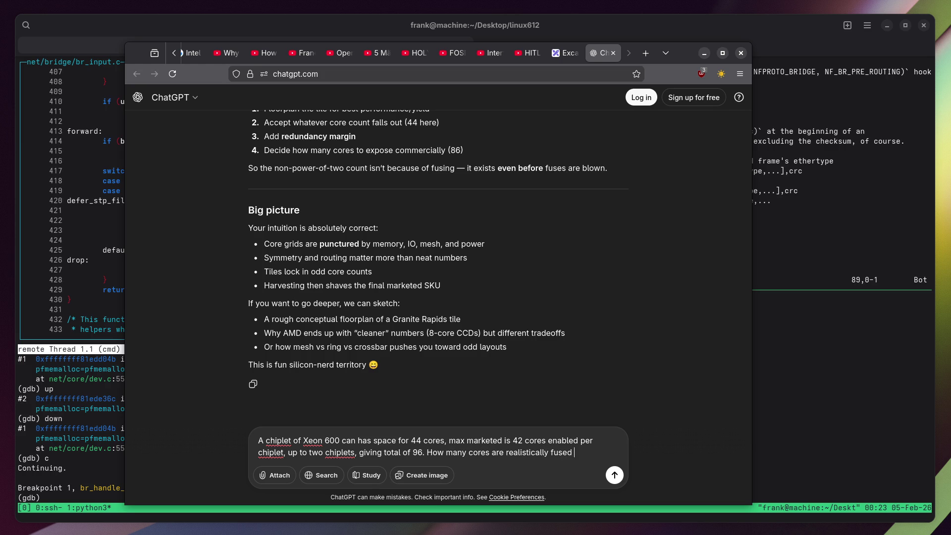
type("off?")
type(" Does it make se")
type("nse ")
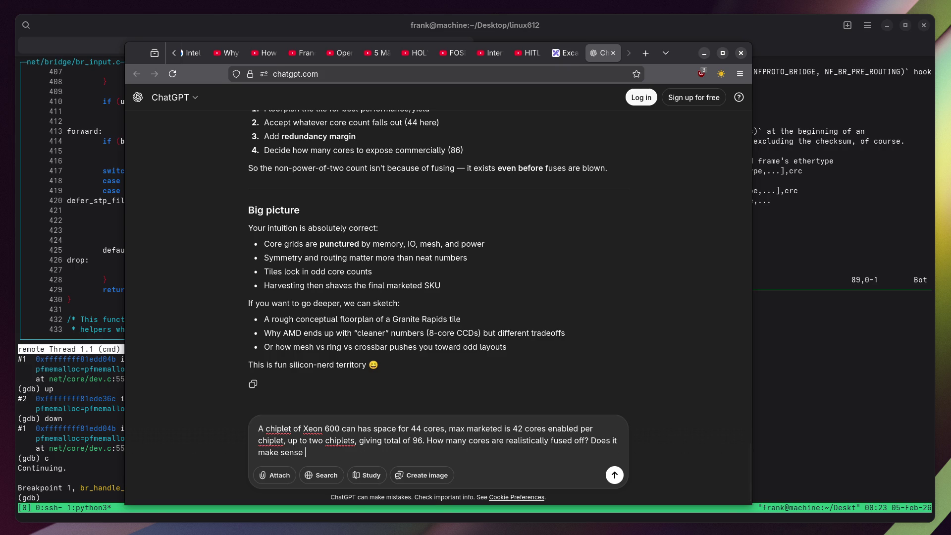
type("to castrate chips that ")
type("coul")
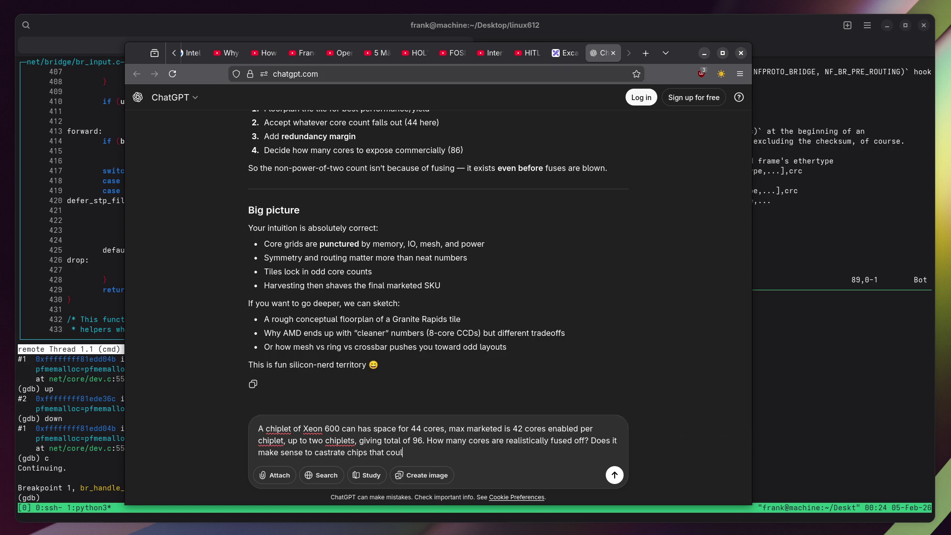
type("d have 42 enabled ")
type("if there is demand in")
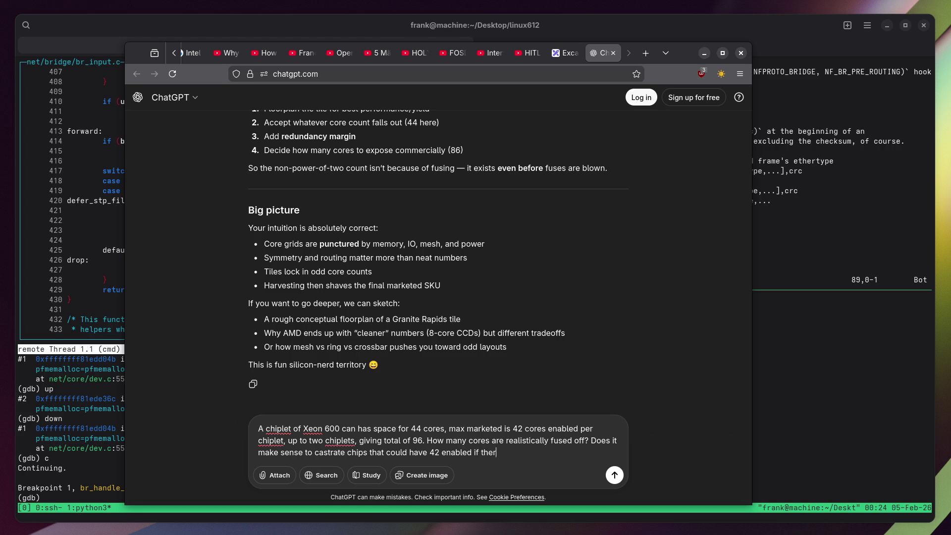
type(" the market for lower")
type(" core")
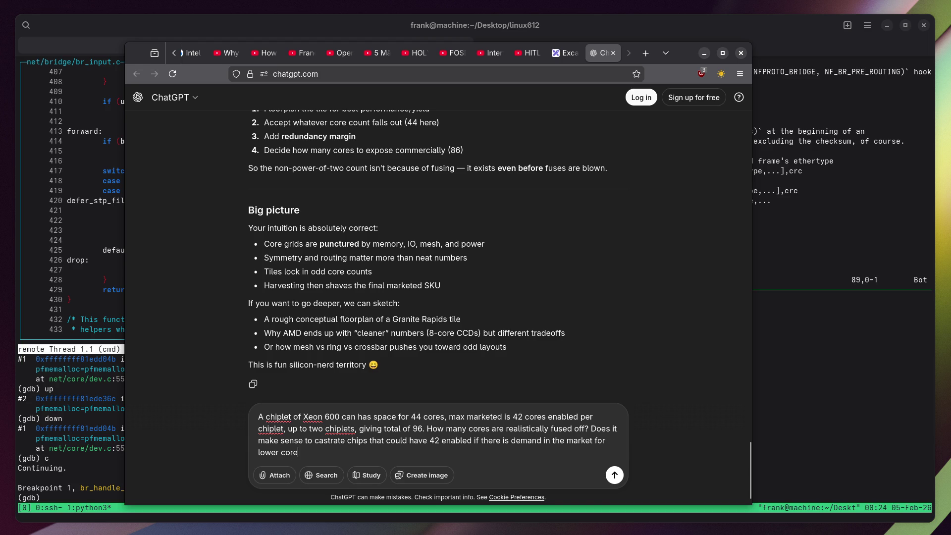
type(" count ones? Why not just sell the ")
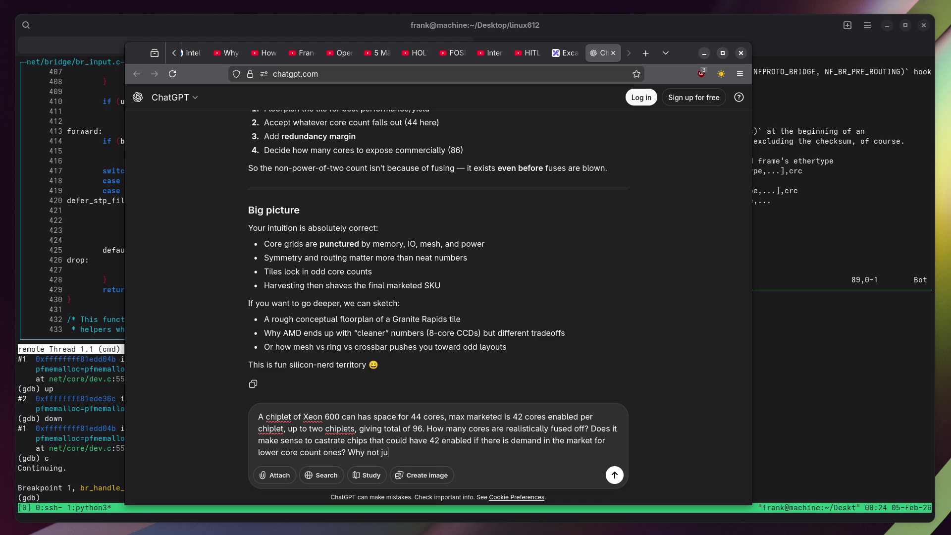
type("42")
key("BackSpace")
key("BackSpace")
key("BackSpace")
Ask why uncastrated chips aren't sold and whether alternate cores are disabled for heat, then send.
type("uncastrated ones then?")
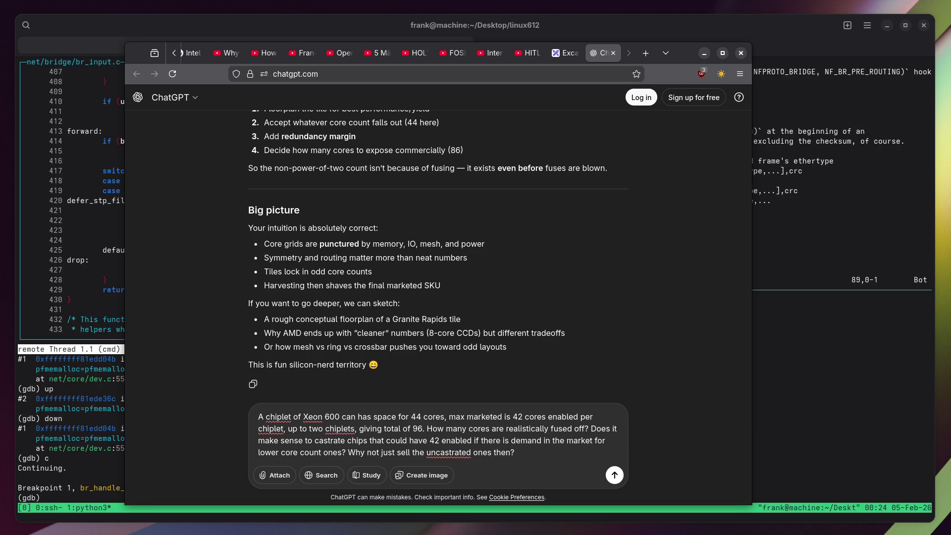
type(" Also, ")
type("do they ever disabl")
type("ecores to")
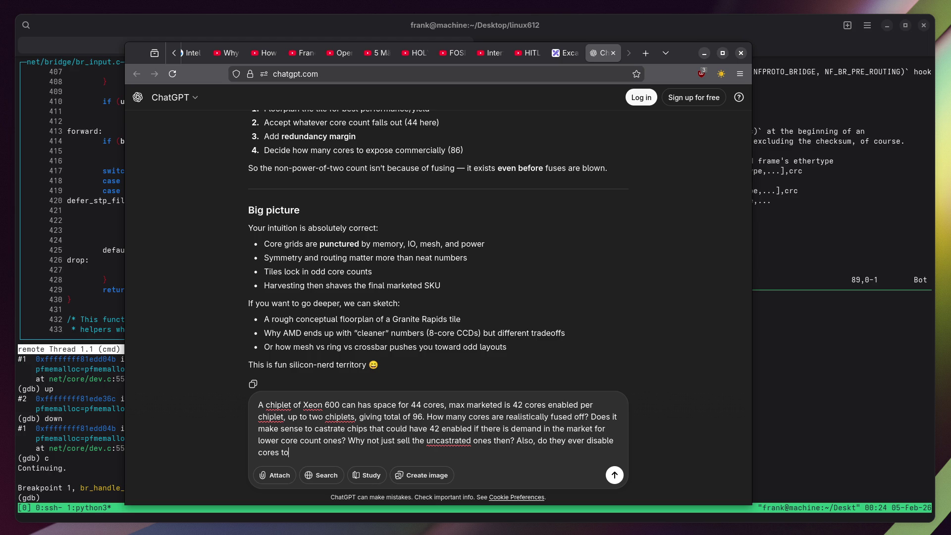
type(" elp with heat mana")
type("gement?")
type("or example, if you disable every secon")
type("ore")
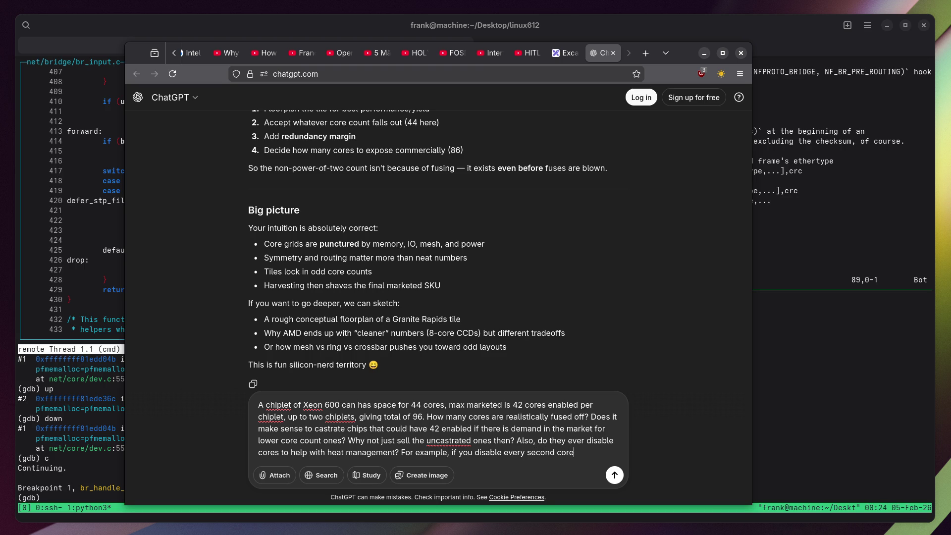
type(", you might be ")
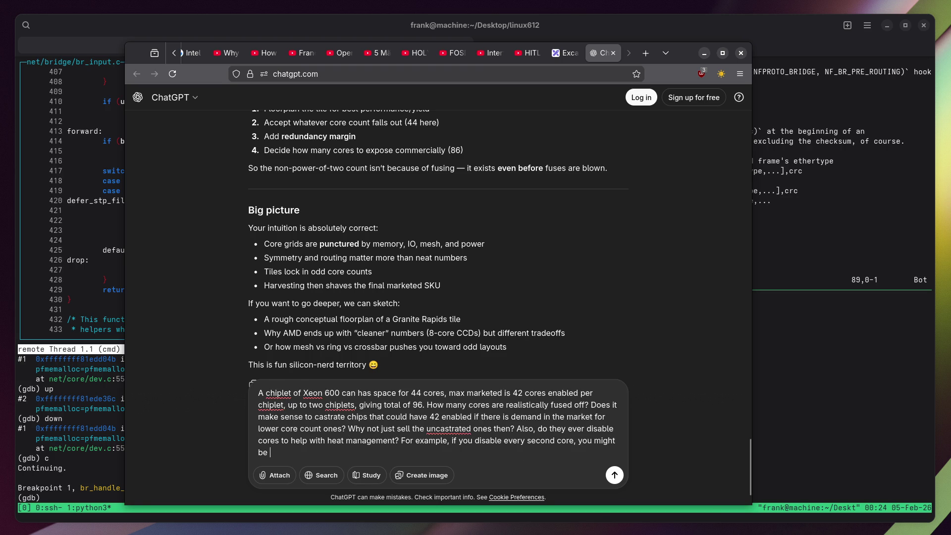
type("able to run at a bi")
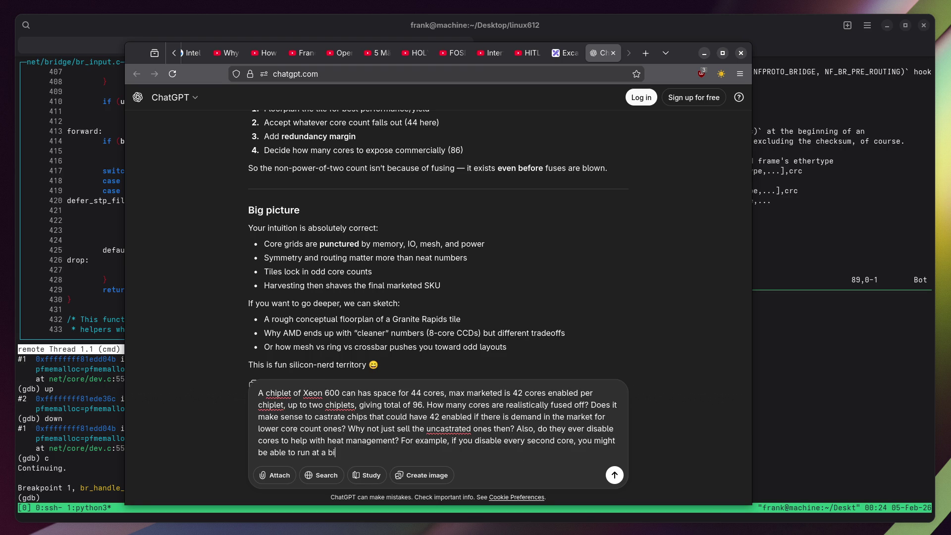
type("t higher frequency")
type(" because t")
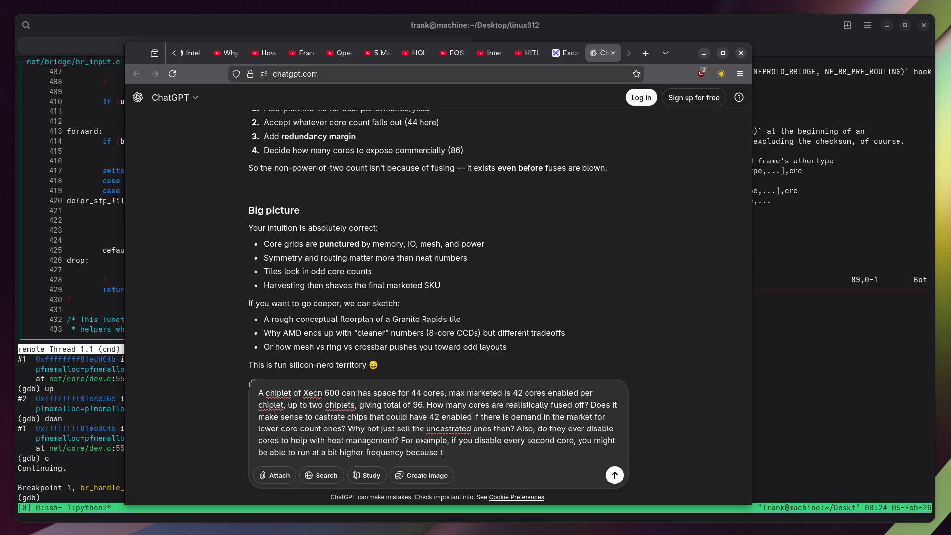
type("he hot spots are more di")
type("stribute")
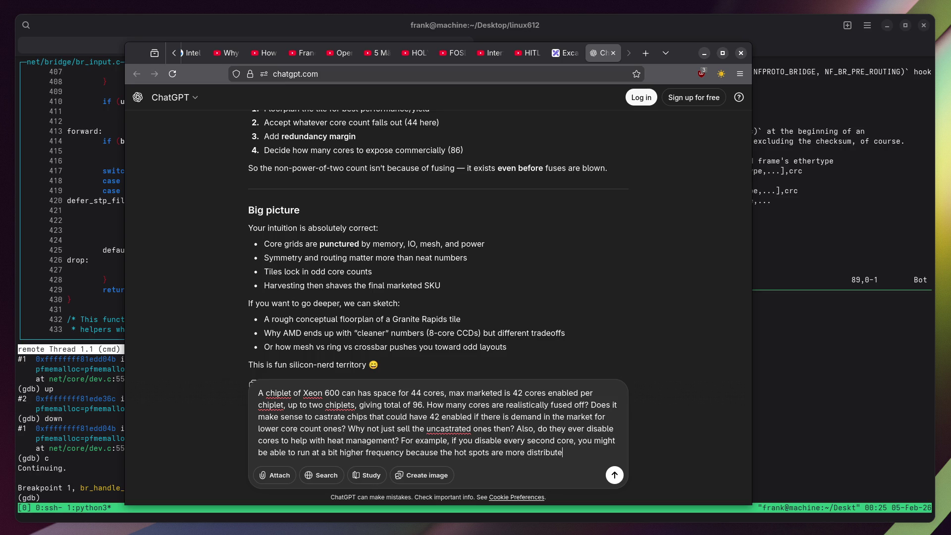
key("Return")
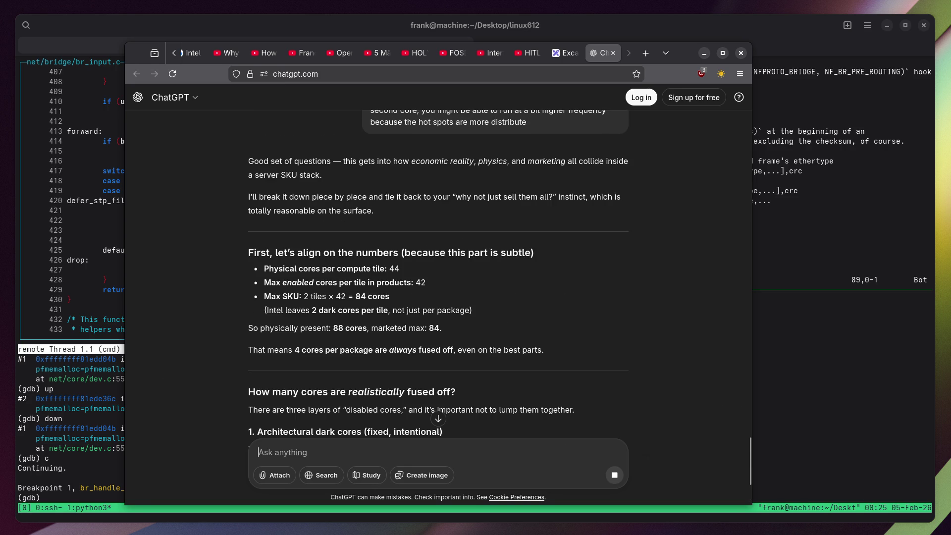
Read the reply's section on architectural dark cores, marking the guard band and validation lines.
scroll(174, 249, "down", 2)
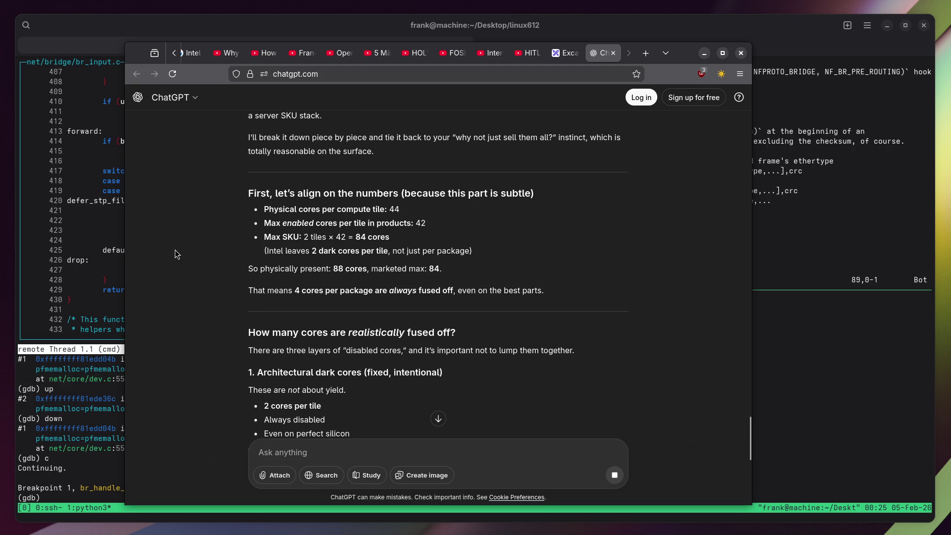
scroll(174, 250, "down", 2)
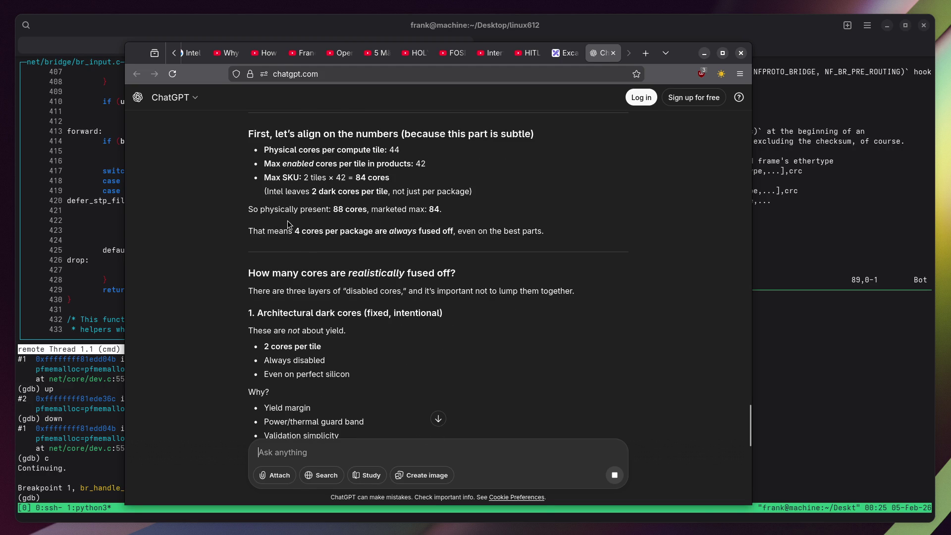
scroll(311, 270, "down", 3)
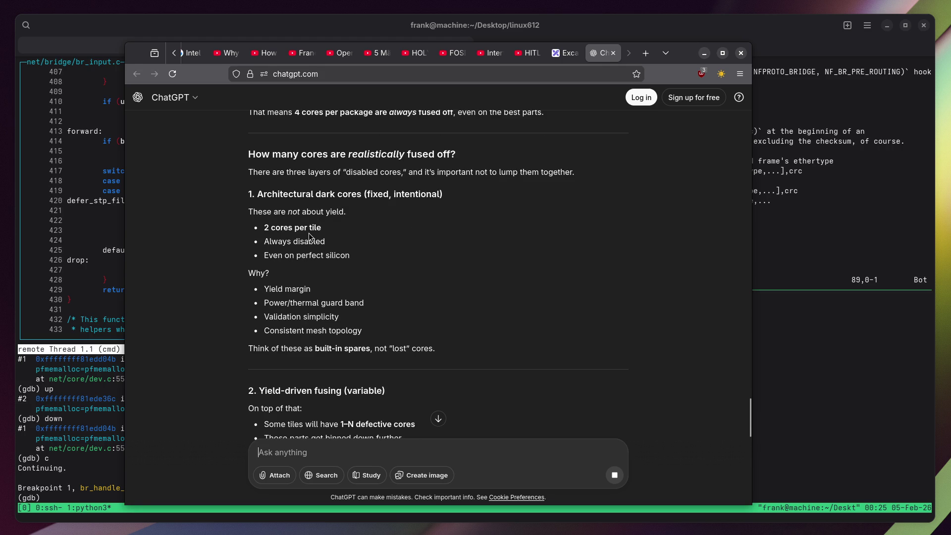
scroll(306, 263, "down", 2)
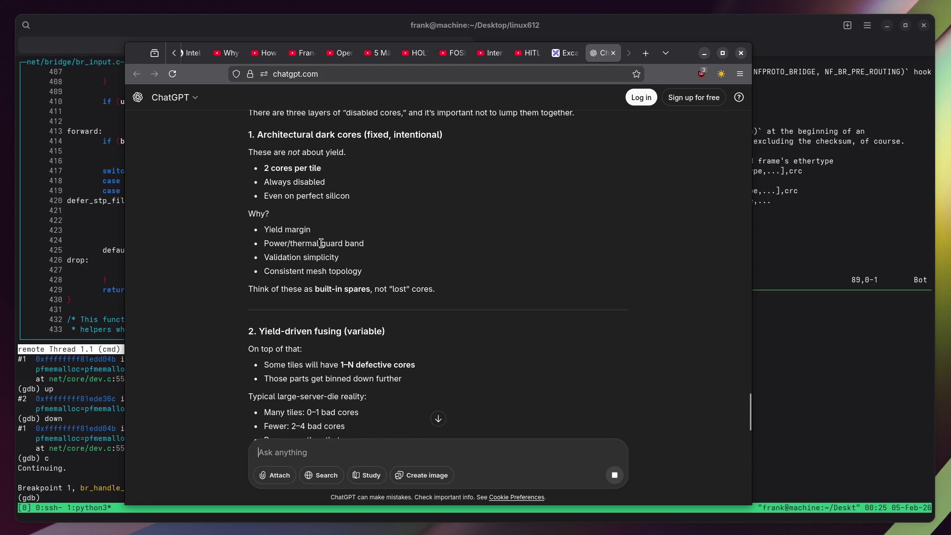
left_click_drag(359, 198, 217, 197)
left_click(218, 198)
left_click_drag(326, 243, 410, 261)
left_click(402, 263)
scroll(295, 268, "down", 5)
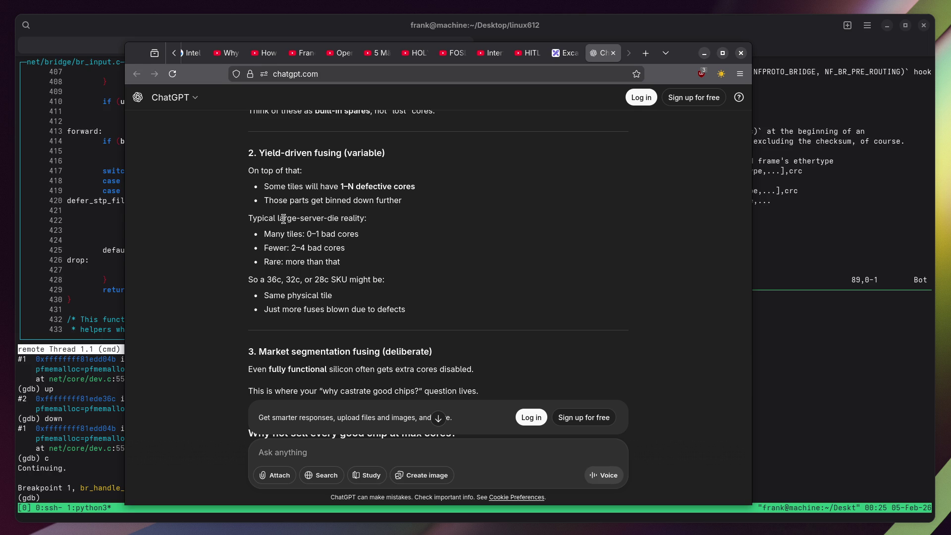
Read on through yield-driven and market-segmentation fusing, marking the 36-core SKU entry.
left_click_drag(268, 218, 367, 269)
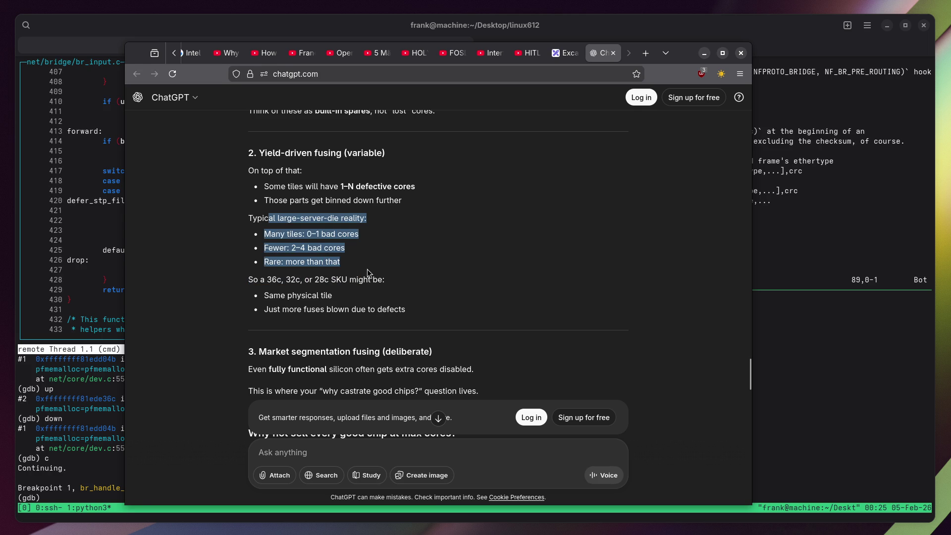
scroll(216, 222, "down", 1)
scroll(216, 227, "down", 2)
left_click(189, 214)
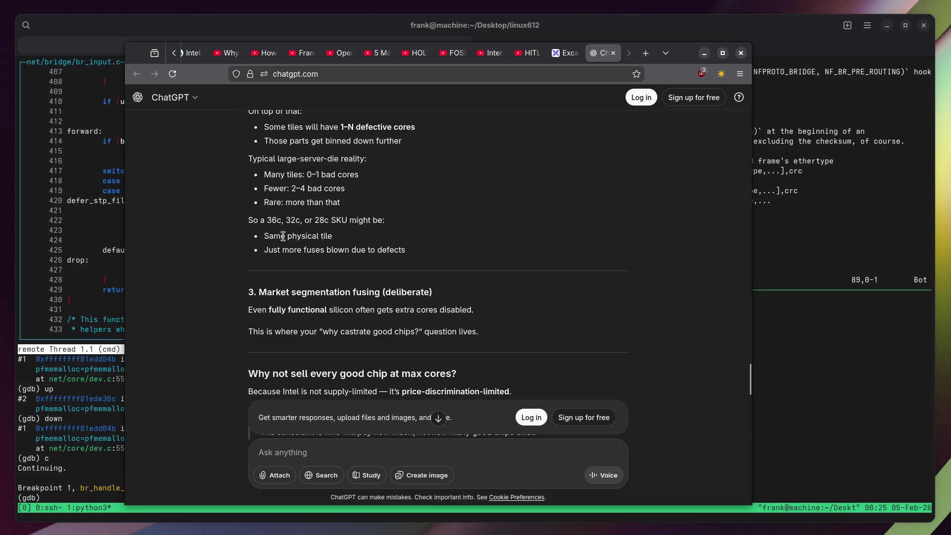
left_click_drag(267, 220, 277, 220)
scroll(371, 152, "up", 6)
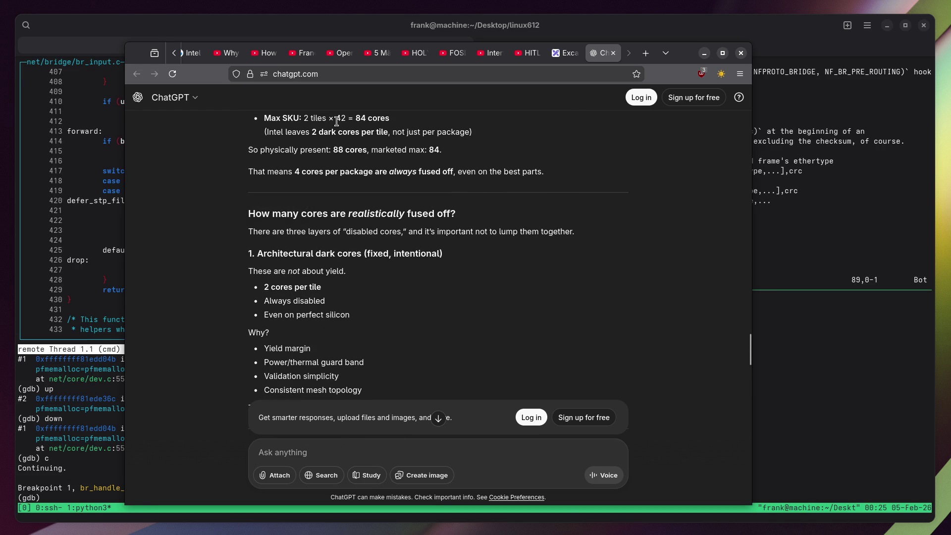
scroll(260, 233, "down", 3)
scroll(254, 327, "down", 3)
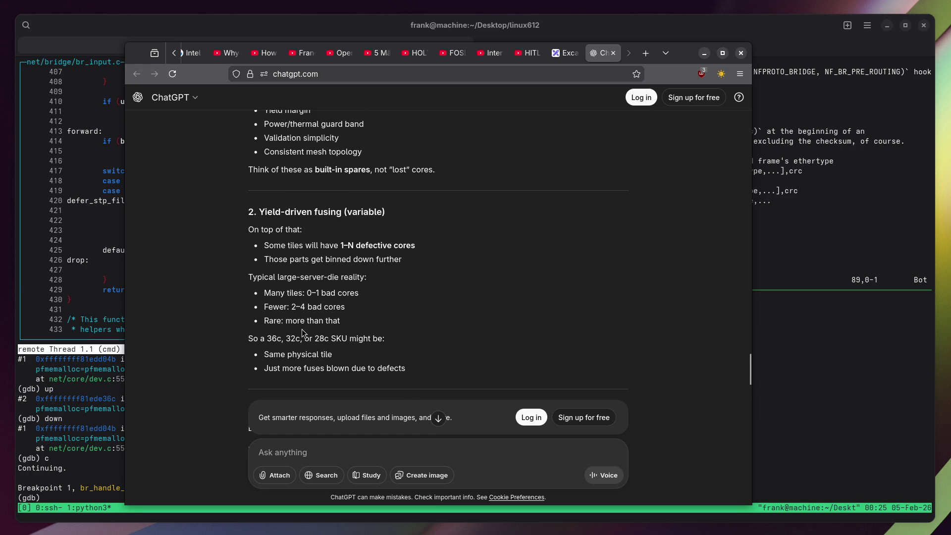
scroll(346, 295, "down", 2)
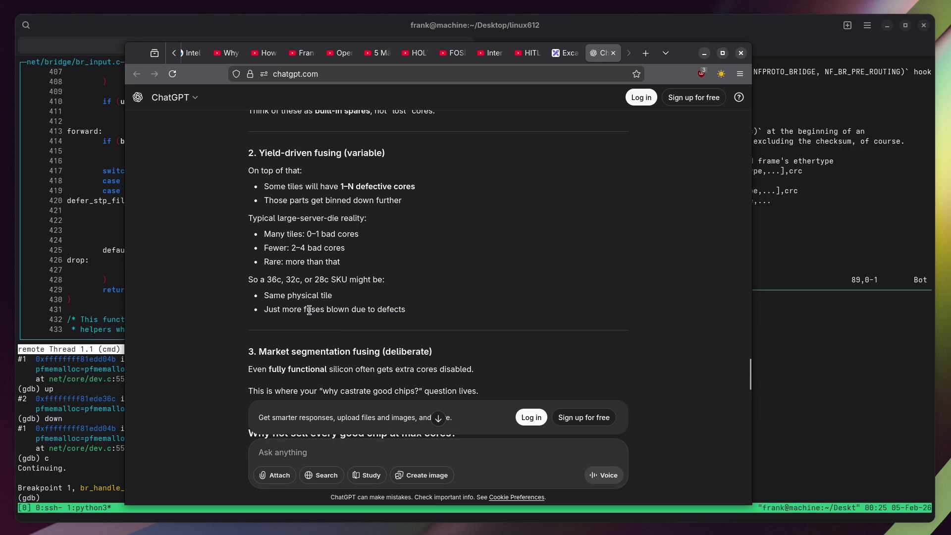
scroll(220, 285, "down", 3)
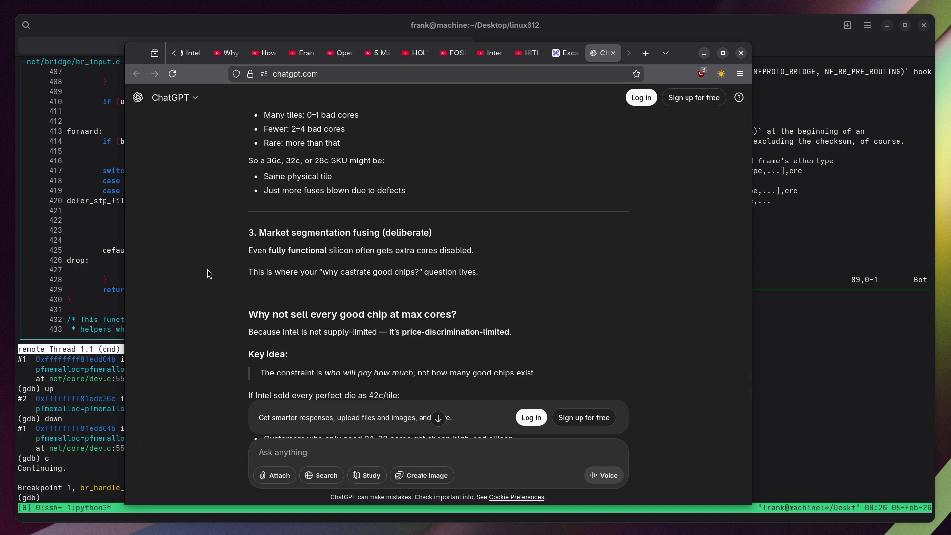
scroll(207, 271, "down", 2)
scroll(207, 268, "down", 3)
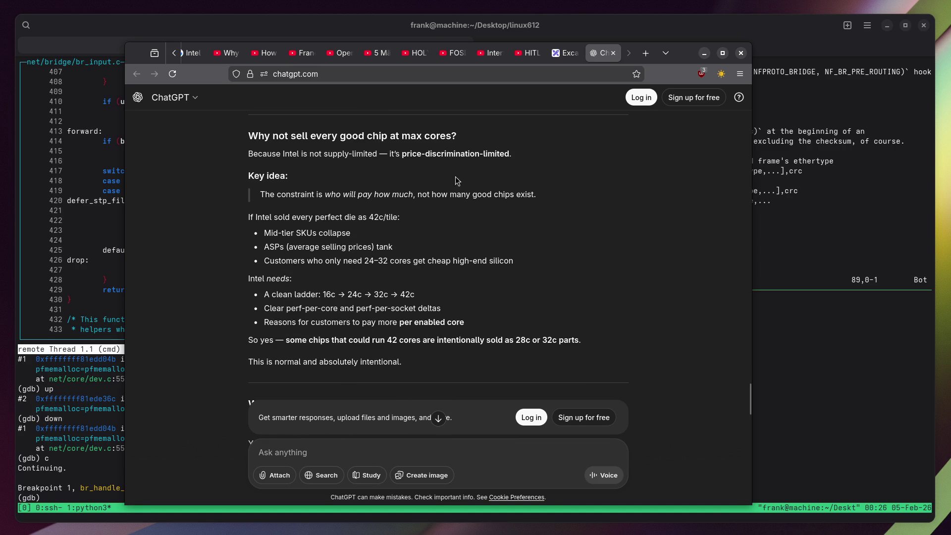
left_click_drag(402, 154, 505, 155)
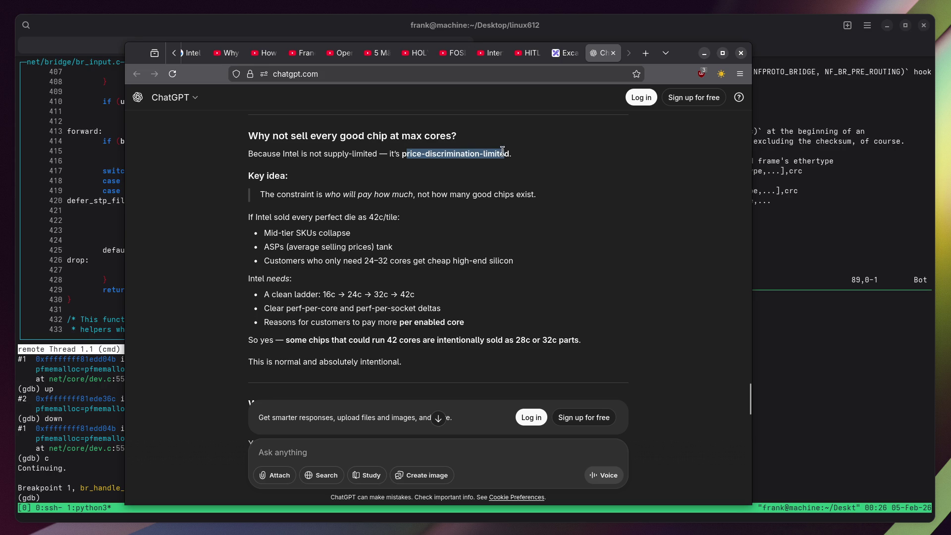
scroll(316, 207, "down", 2)
scroll(309, 206, "up", 2)
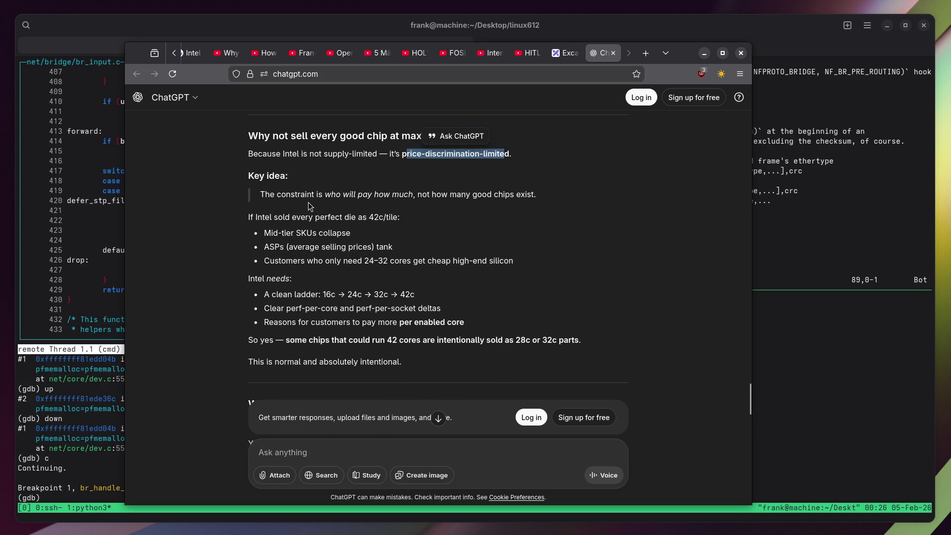
left_click(191, 189)
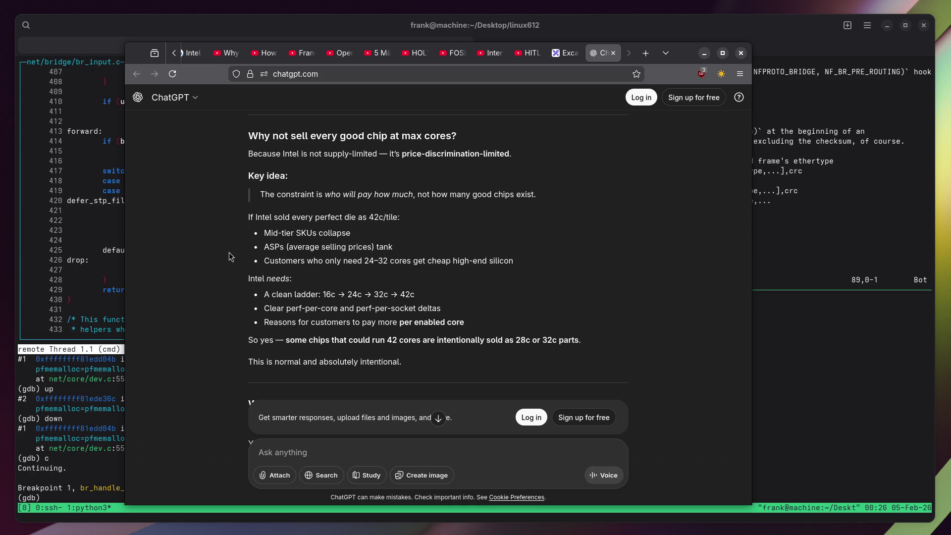
scroll(228, 252, "down", 2)
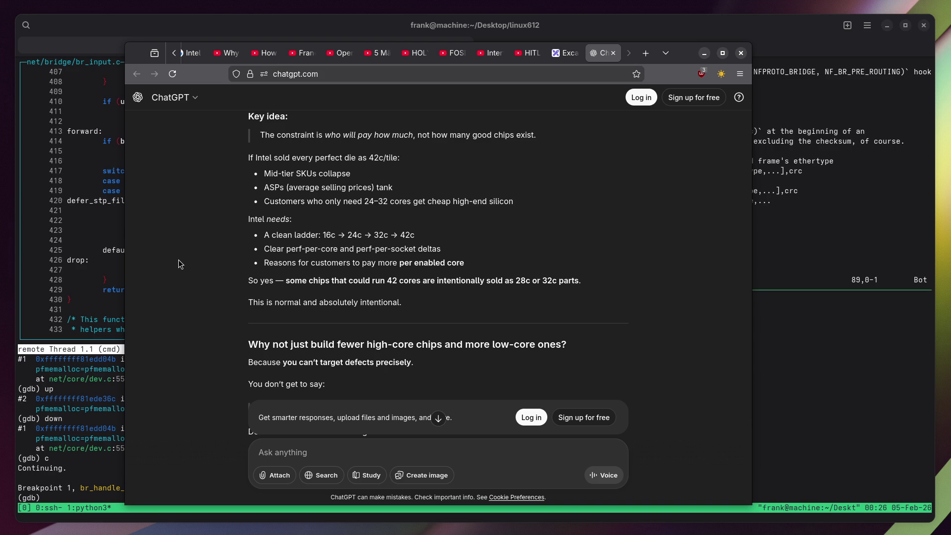
scroll(178, 260, "down", 2)
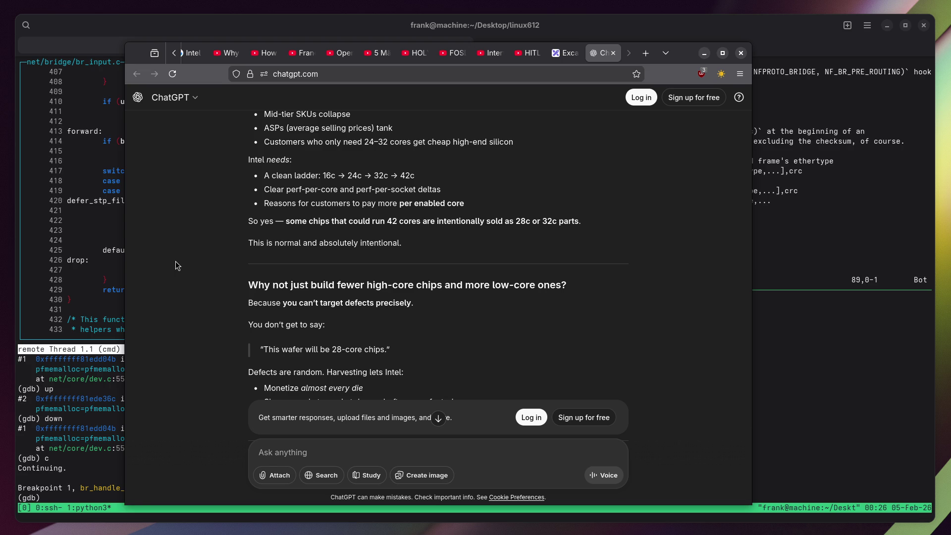
scroll(175, 260, "down", 4)
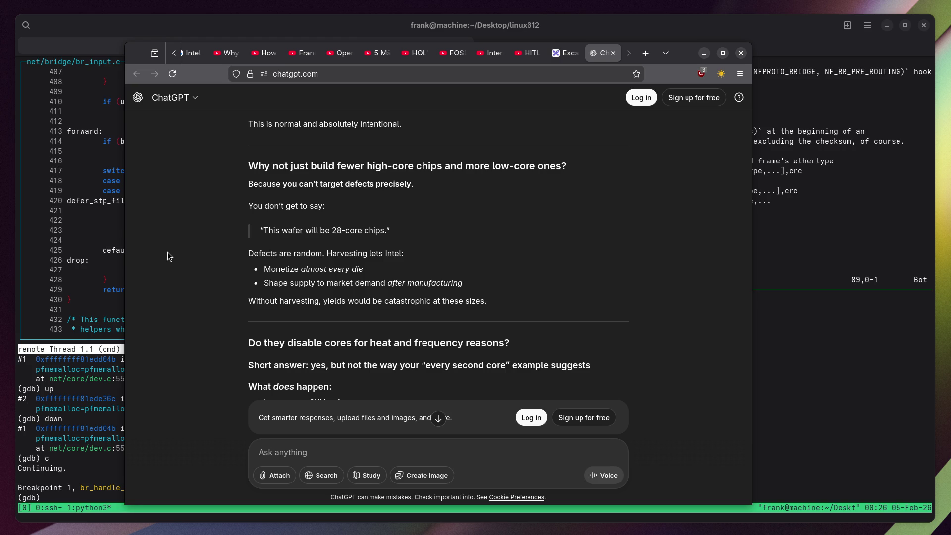
scroll(163, 244, "down", 2)
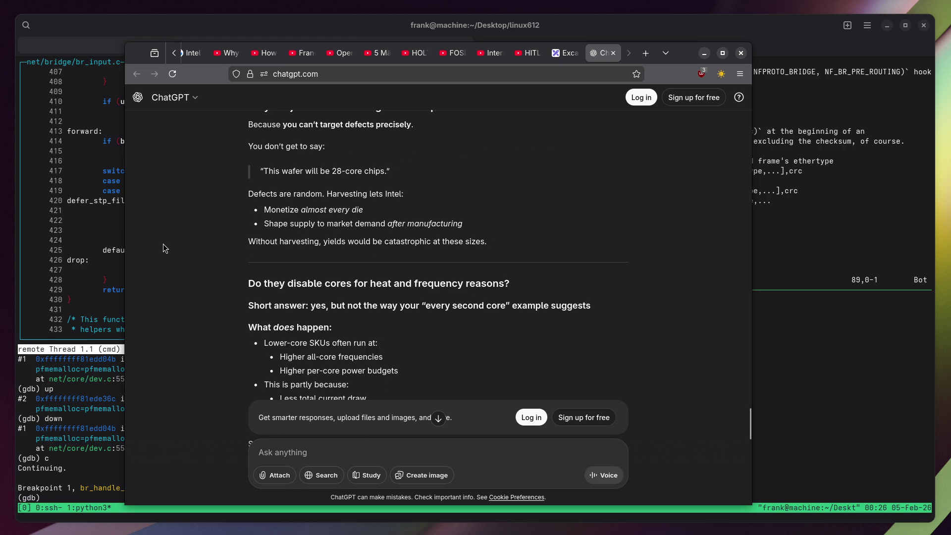
scroll(266, 208, "down", 10)
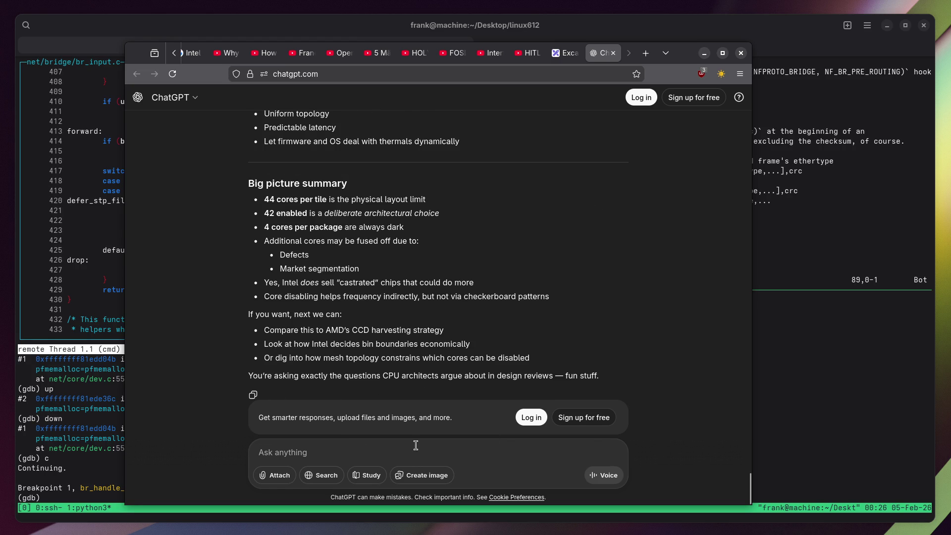
Ask whether the fab intentionally balances good and bad production lines against demand, and send it.
type("Maybe the man")
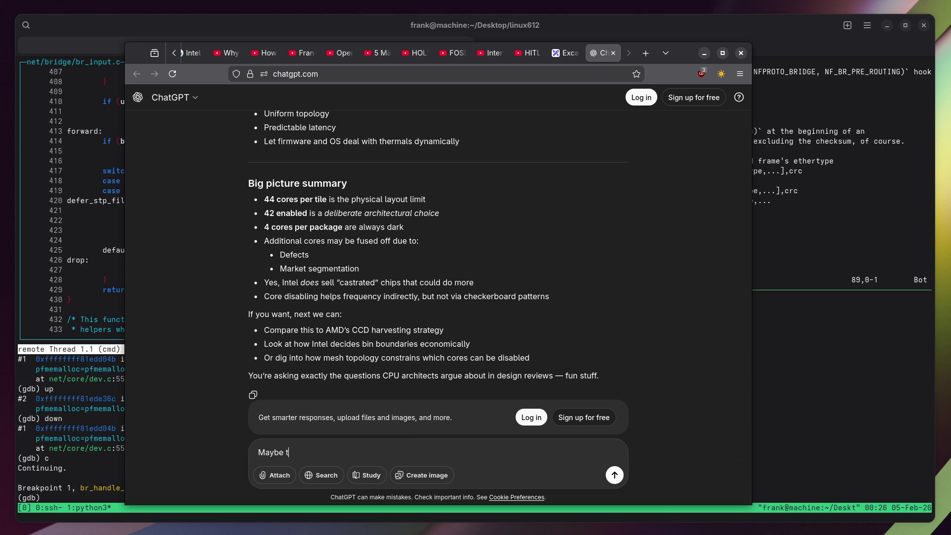
key("BackSpace")
key("BackSpace")
key("BackSpace")
type("ab has lines that ")
type("have better and wor")
type("se y")
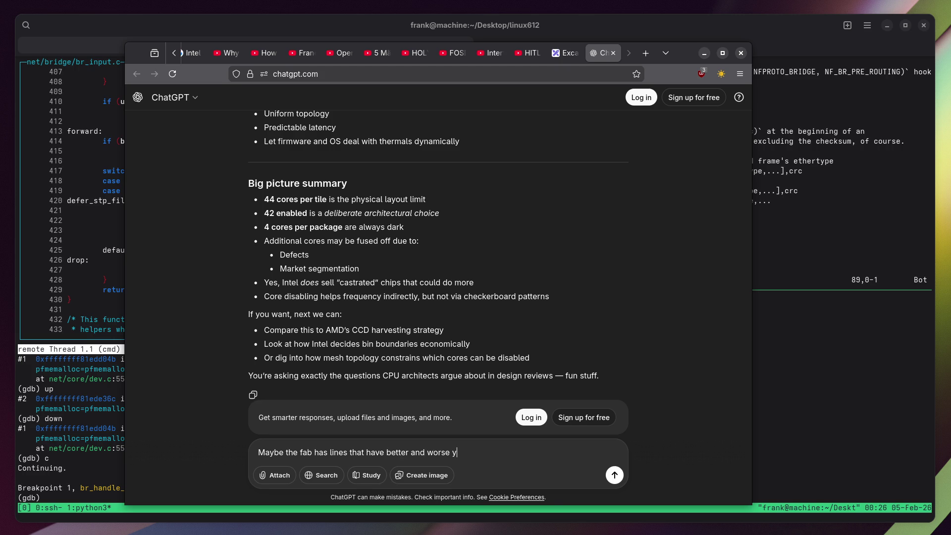
type("ields.Once we have enough lo")
type("w defect ")
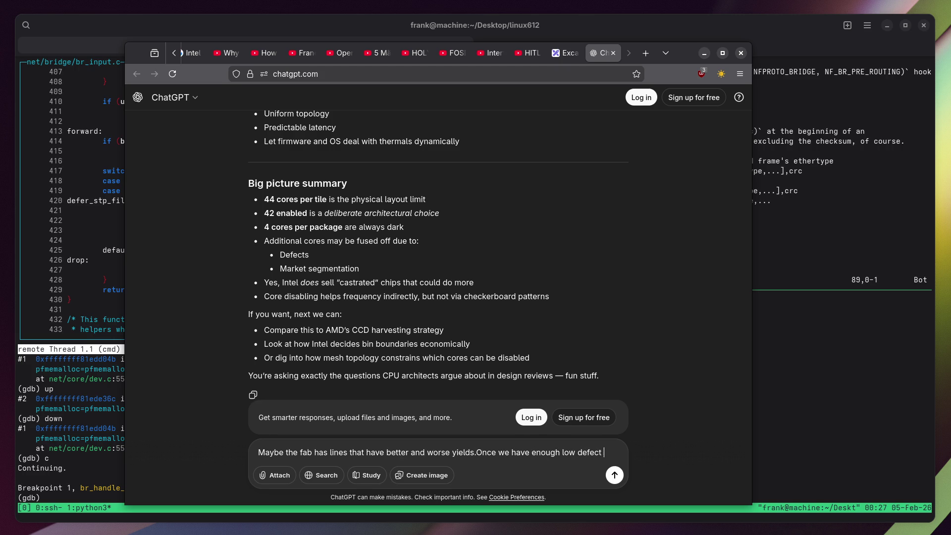
type("dies, we might switch further priduction")
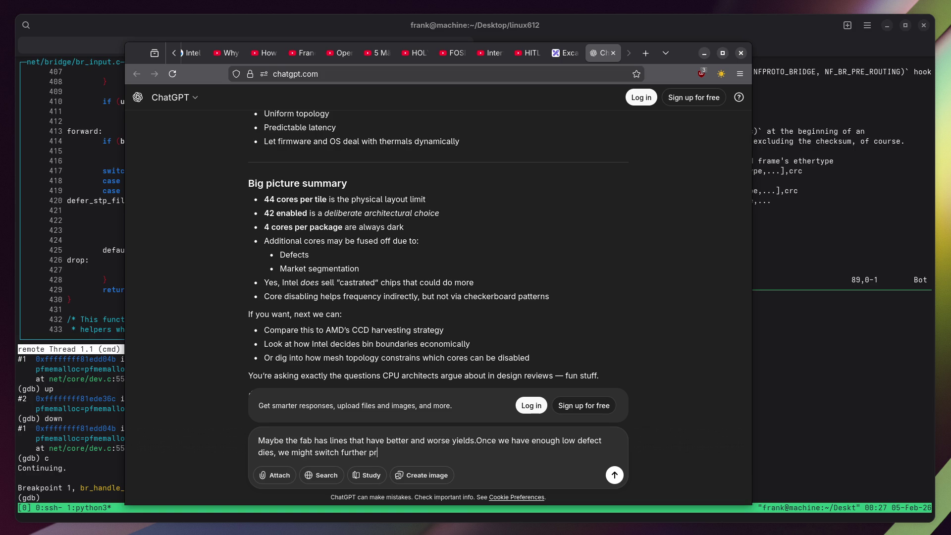
type(" to a worse line because")
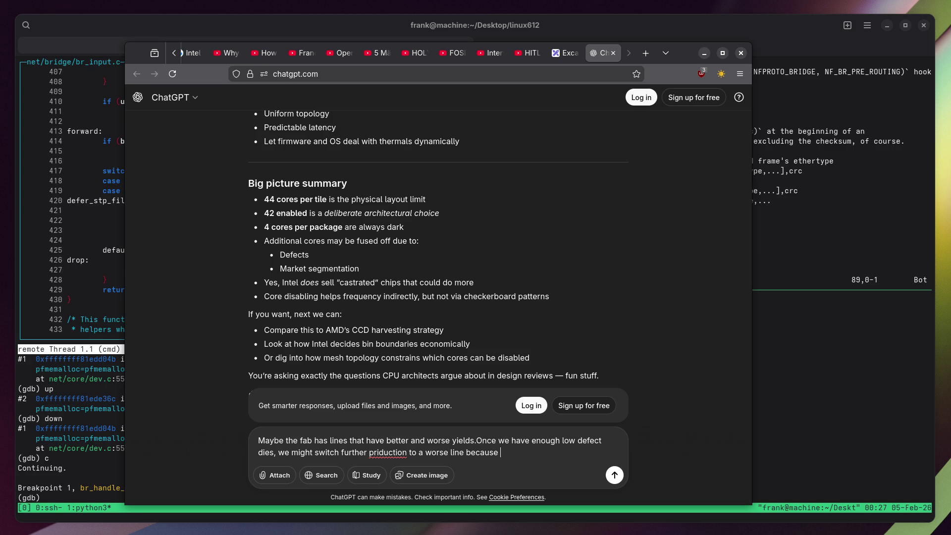
type(" there ")
type("might not be ")
type("high enough d")
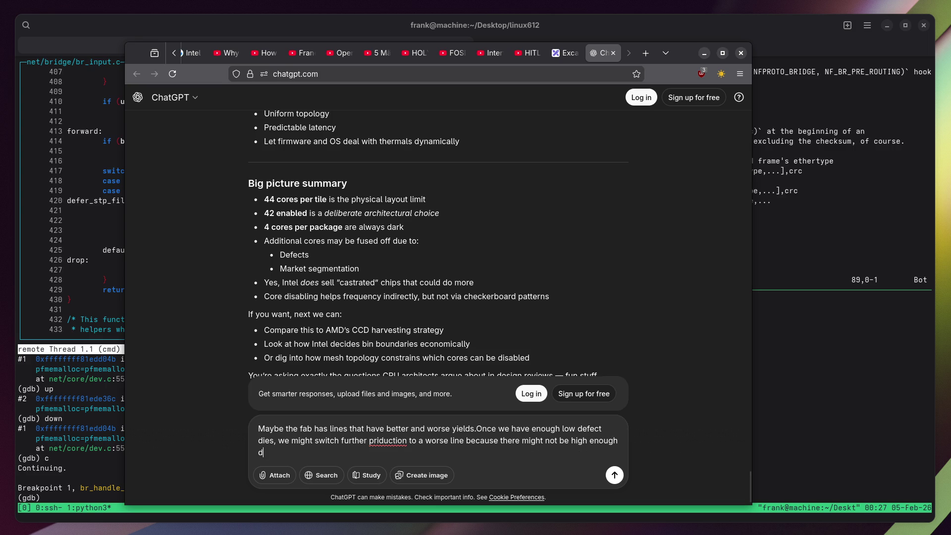
type("emand for high")
type(" core-count")
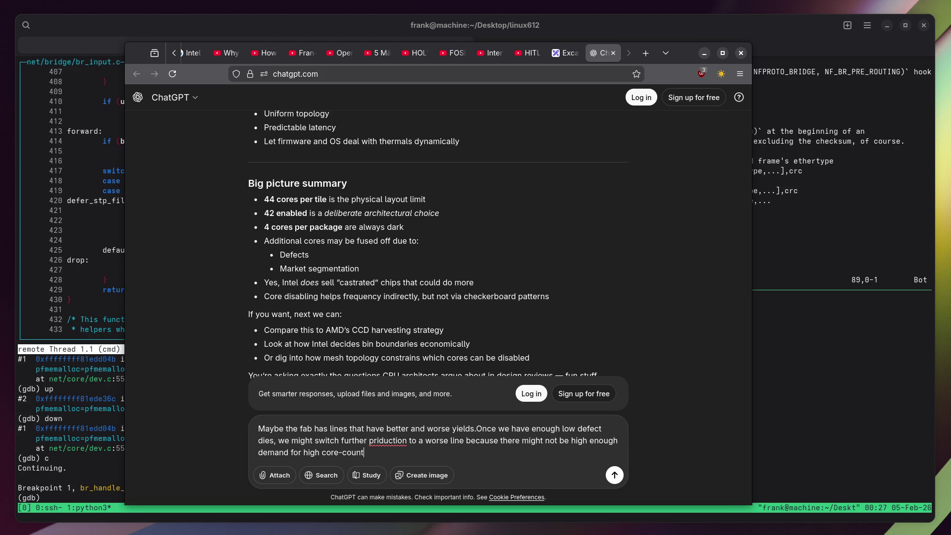
key("BackSpace")
type("c")
type("hips in the market. Is ")
type("this done intnetially th")
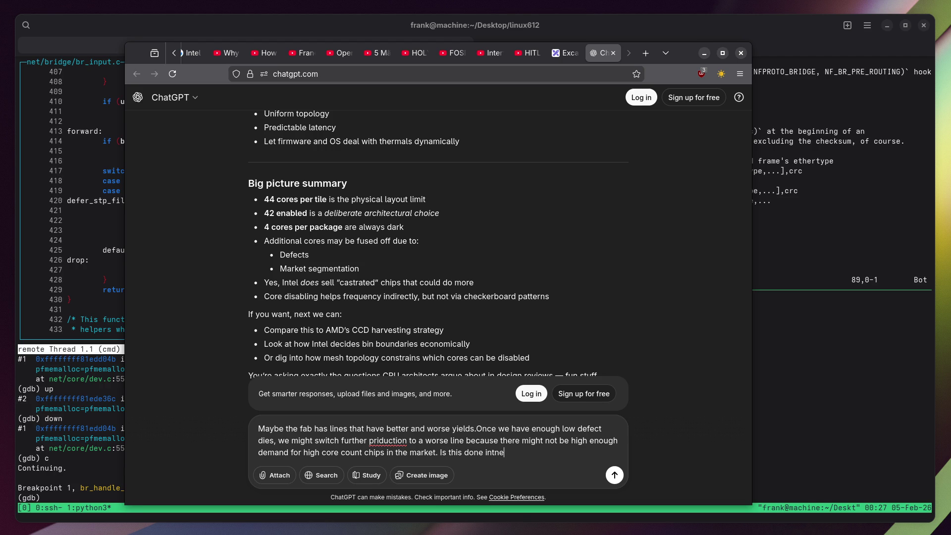
type("at ")
type("good and bad product")
type("ion ")
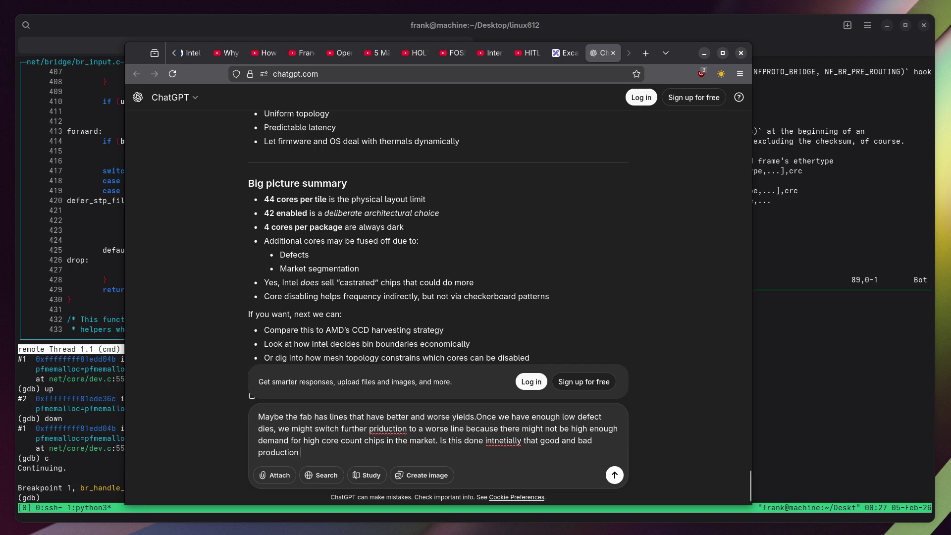
type("lines are balanced to")
key("BackSpace")
key("BackSpace")
key("BackSpace")
type("?")
key("Return")
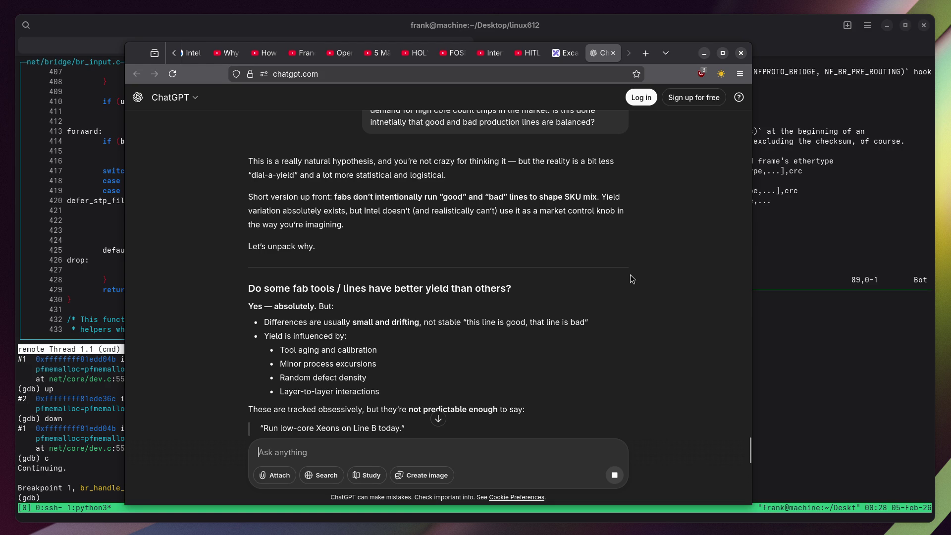
Read the reply on why fabs don't keep bad lines, selecting the yield-factors list and the bad-tools sentence.
scroll(630, 275, "down", 3)
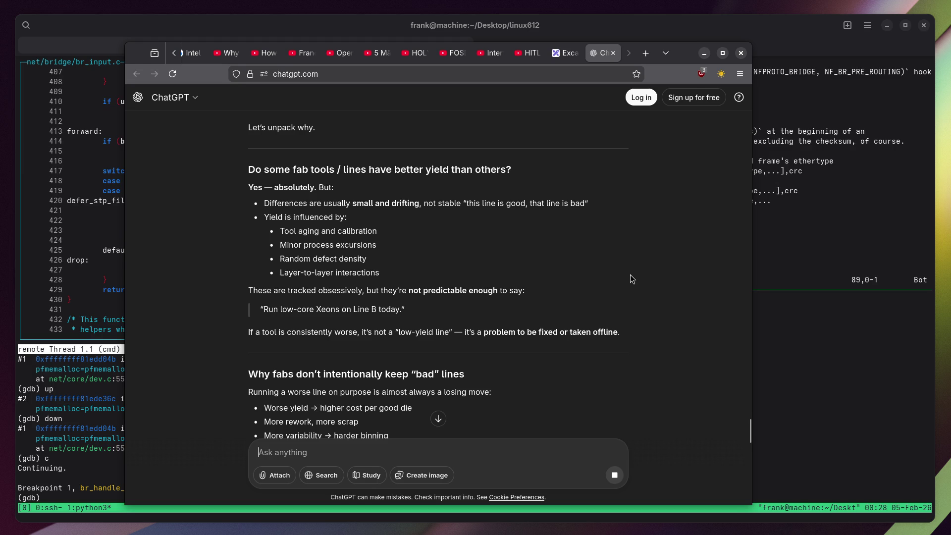
mouse_move(276, 218)
left_mouse_down()
mouse_move(361, 229)
mouse_move(389, 252)
mouse_move(396, 274)
left_mouse_up()
scroll(165, 239, "down", 2)
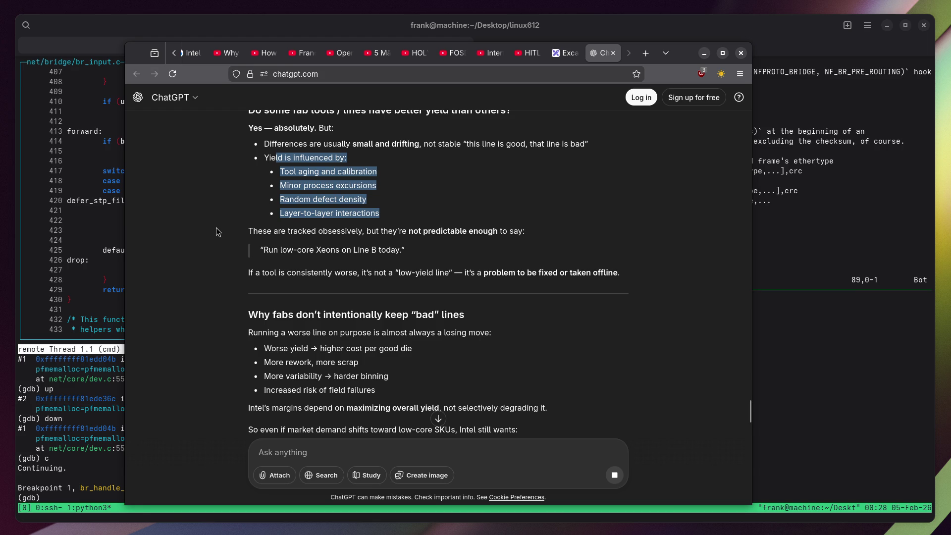
scroll(218, 232, "down", 2)
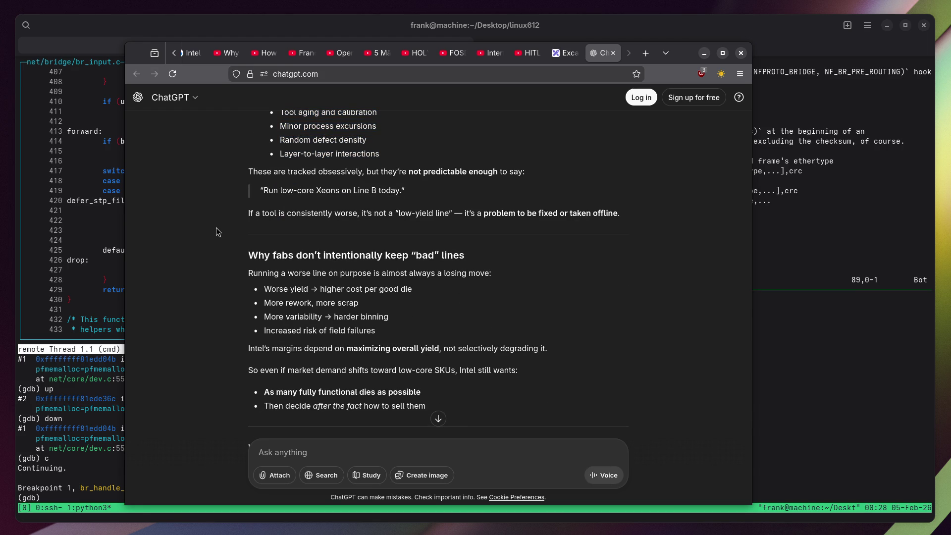
scroll(218, 232, "down", 2)
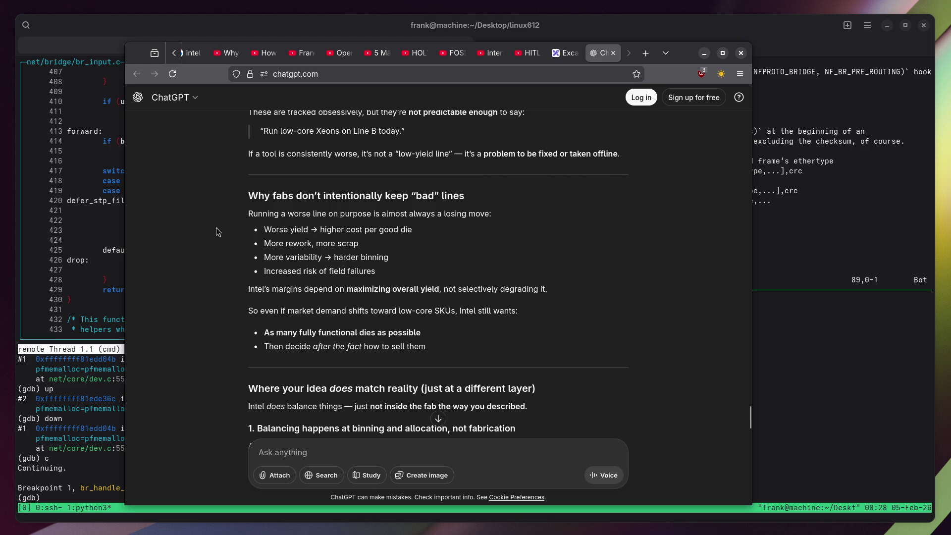
left_click_drag(620, 155, 236, 144)
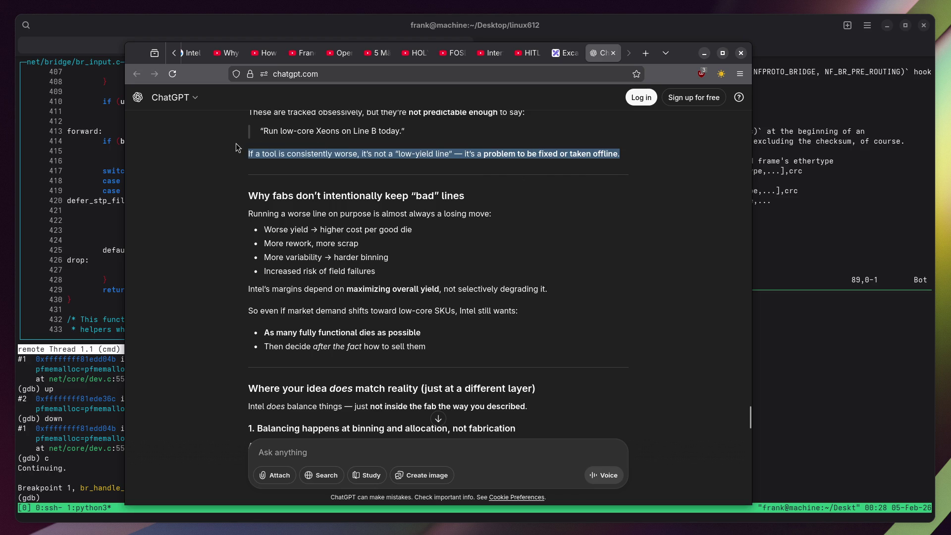
Quote the bad-tools sentence and send 'Why cannot you offer different qualities?'.
left_click(367, 136)
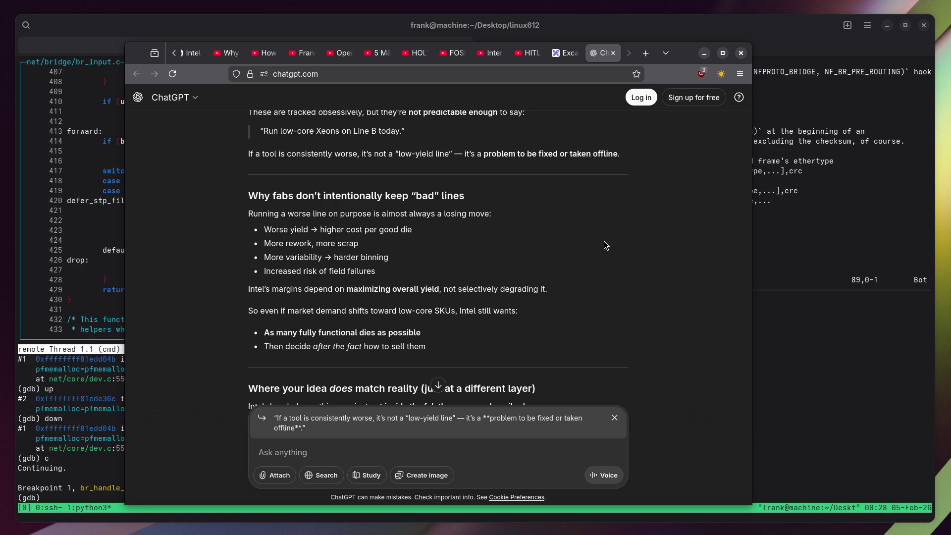
type("Yes")
key("BackSpace")
key("BackSpace")
key("BackSpace")
type("Why cannot you offer different qualities?")
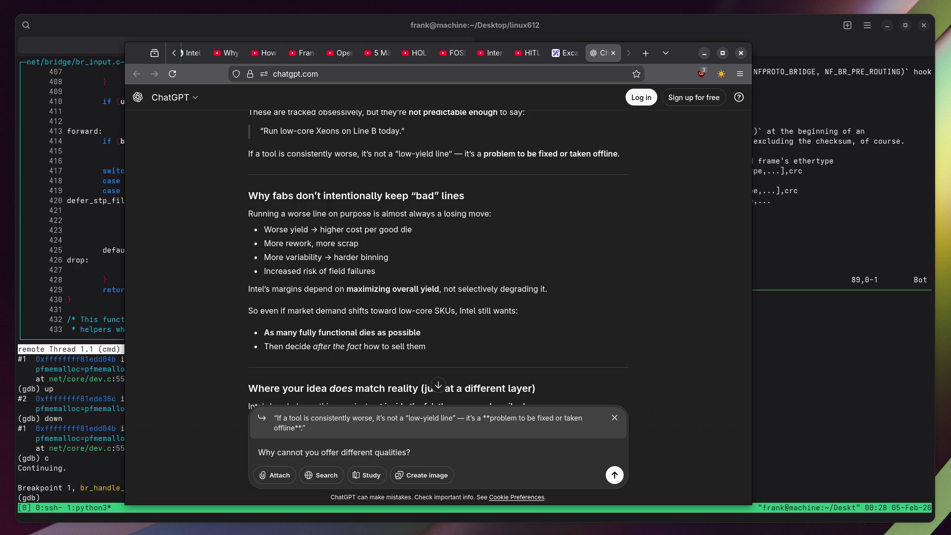
key("Return")
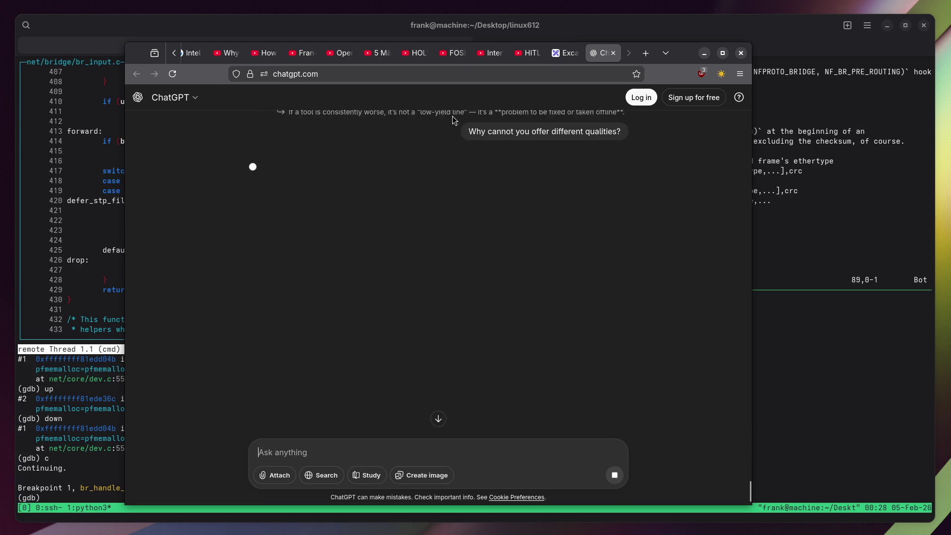
Scroll to the different-qualities question and read the reply on yield loss, reliability and validation costs.
scroll(388, 269, "up", 15)
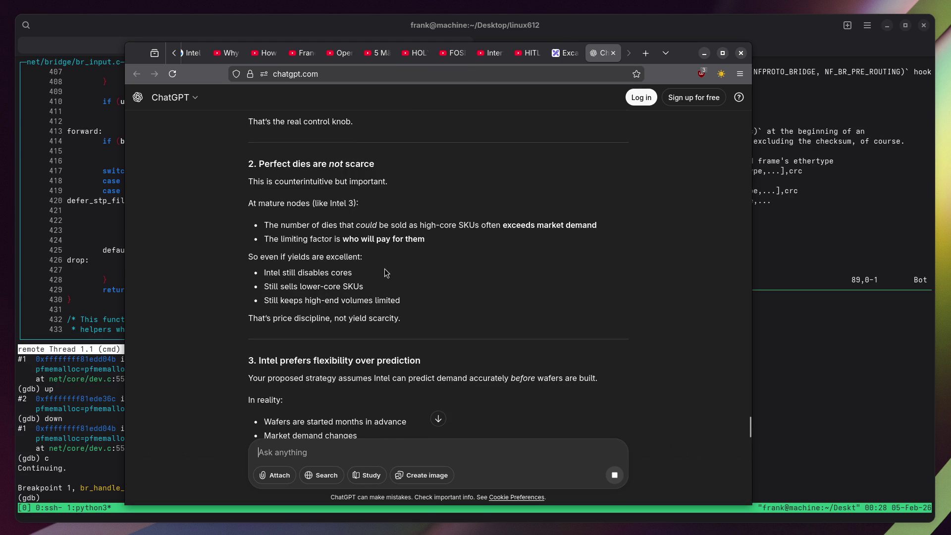
scroll(208, 238, "up", 5)
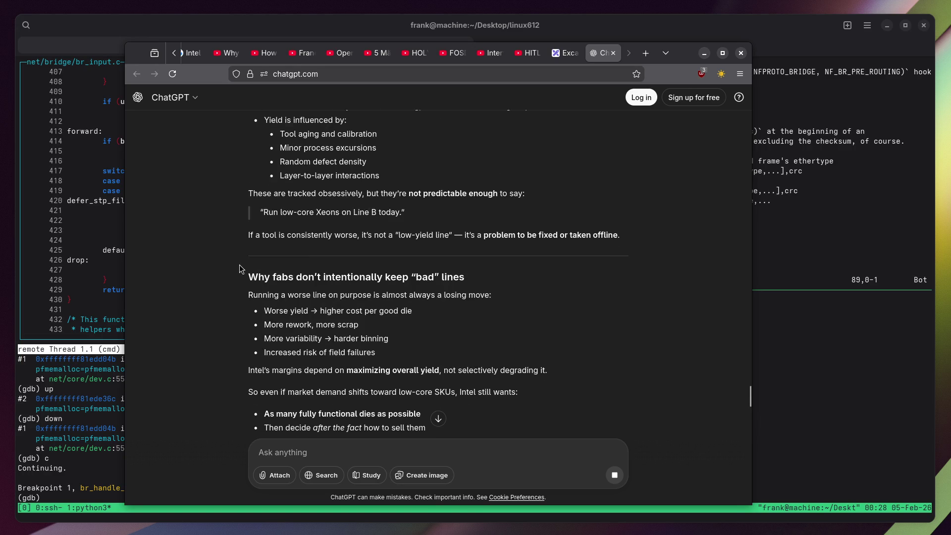
scroll(198, 258, "down", 9)
scroll(197, 255, "up", 4)
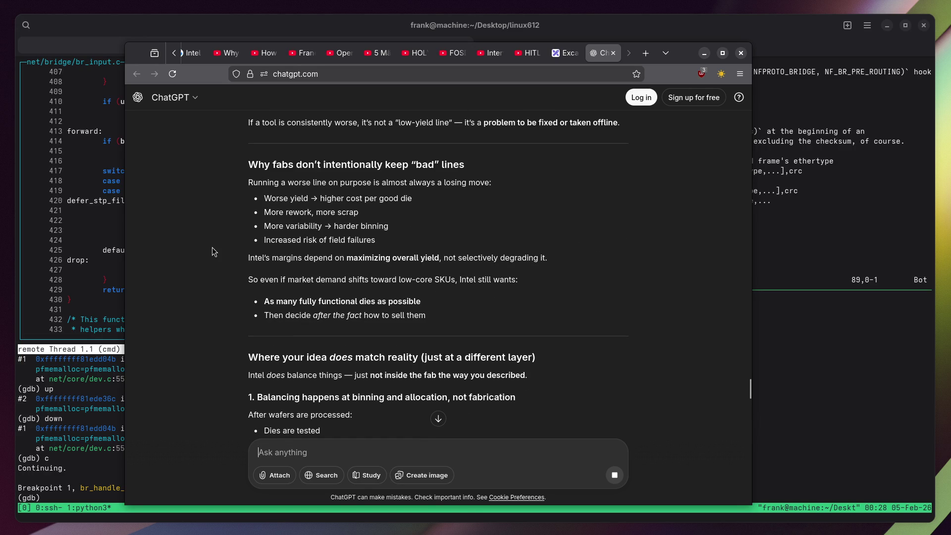
scroll(212, 248, "down", 2)
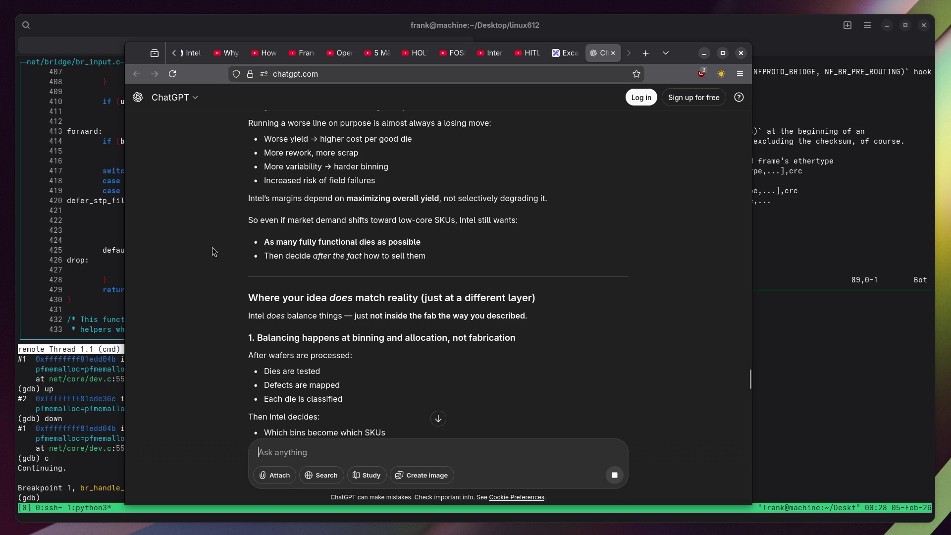
scroll(212, 248, "down", 5)
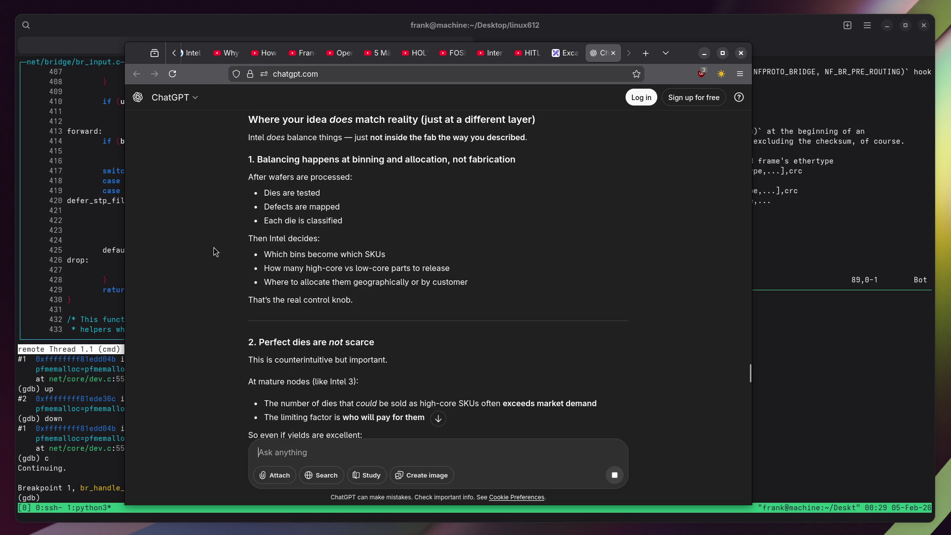
scroll(214, 248, "down", 10)
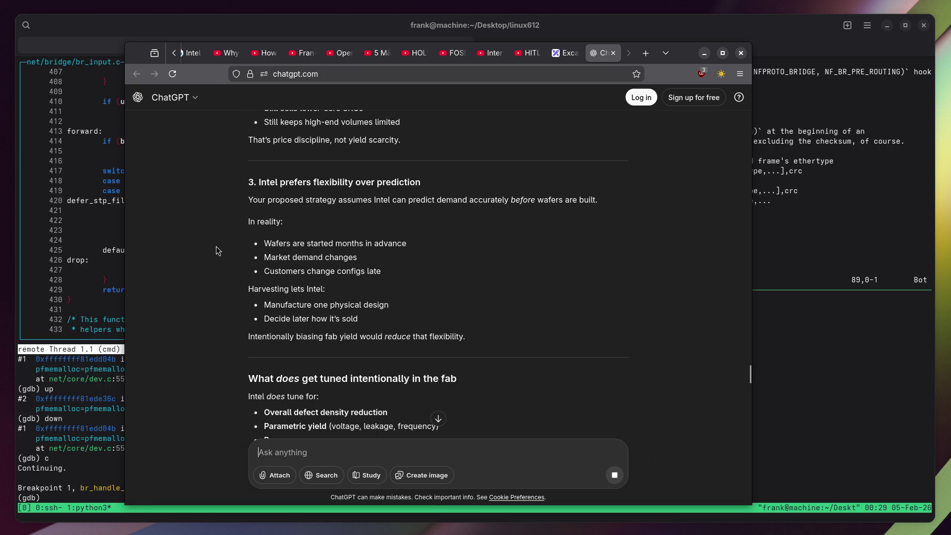
scroll(216, 246, "down", 5)
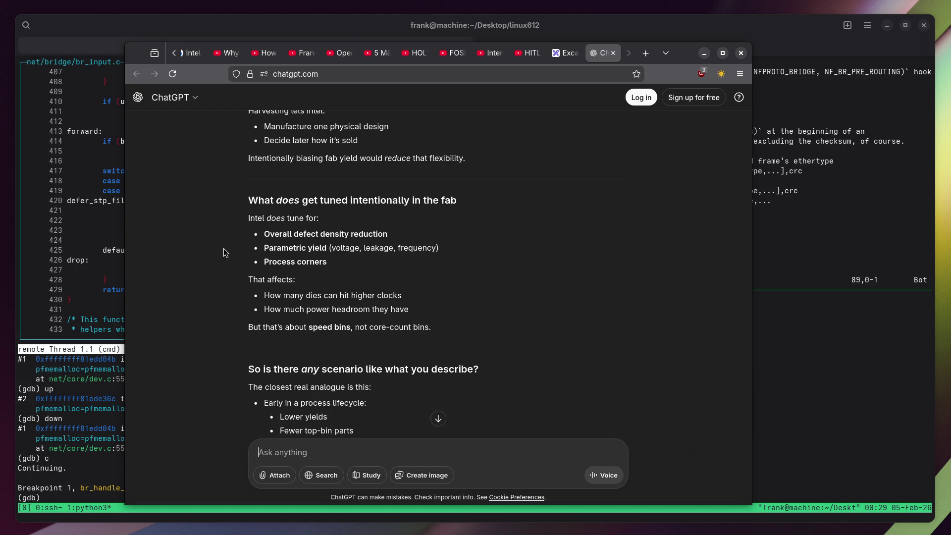
scroll(224, 249, "down", 3)
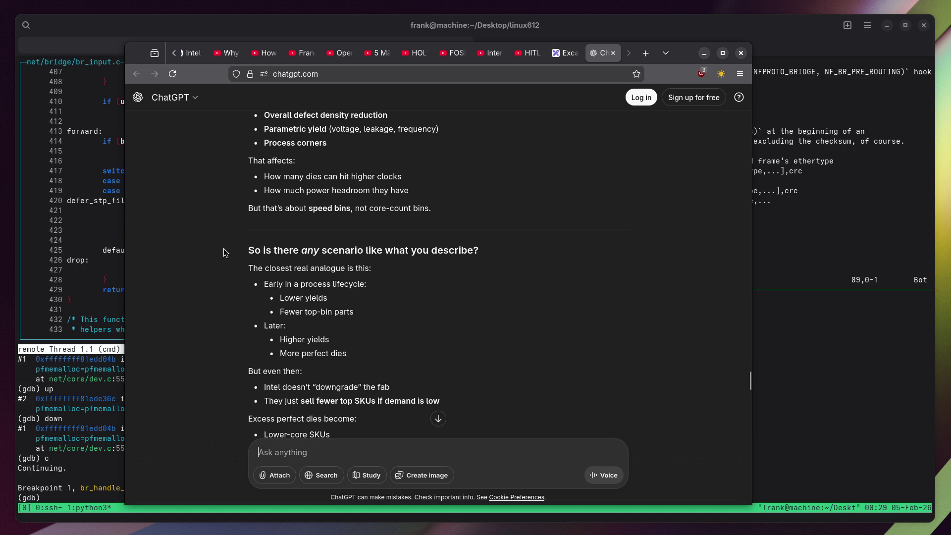
scroll(224, 249, "down", 4)
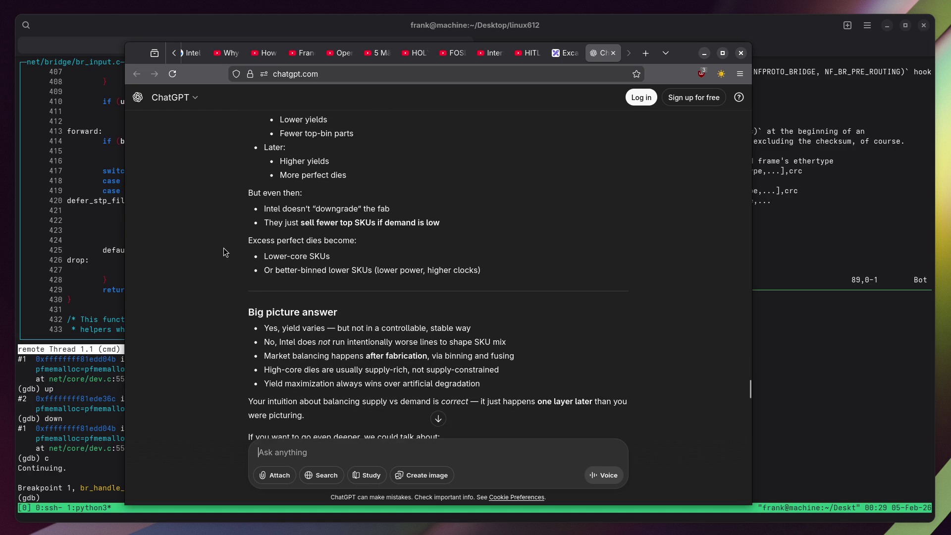
scroll(224, 248, "down", 6)
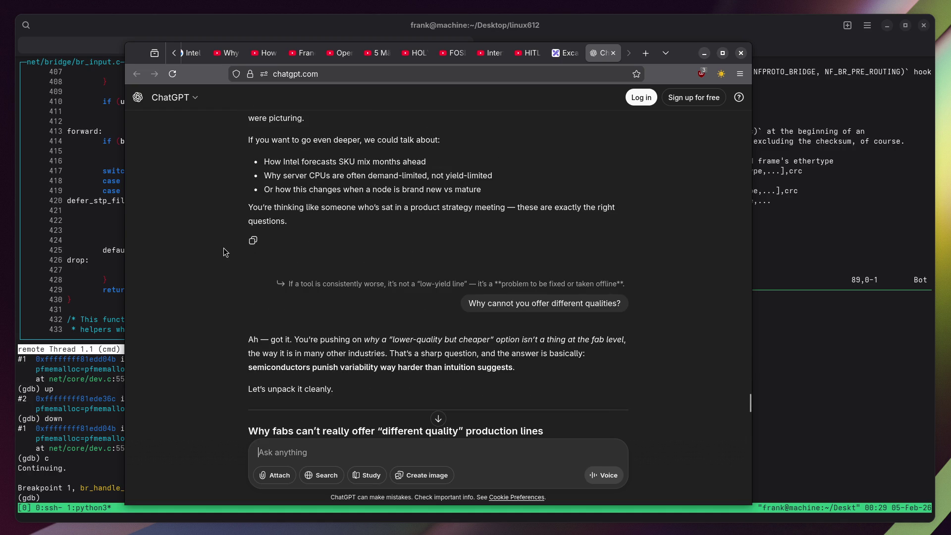
scroll(224, 248, "down", 15)
Read the answer down to its Bottom line, then start a draft about making half the chips at TSMC.
scroll(223, 249, "up", 15)
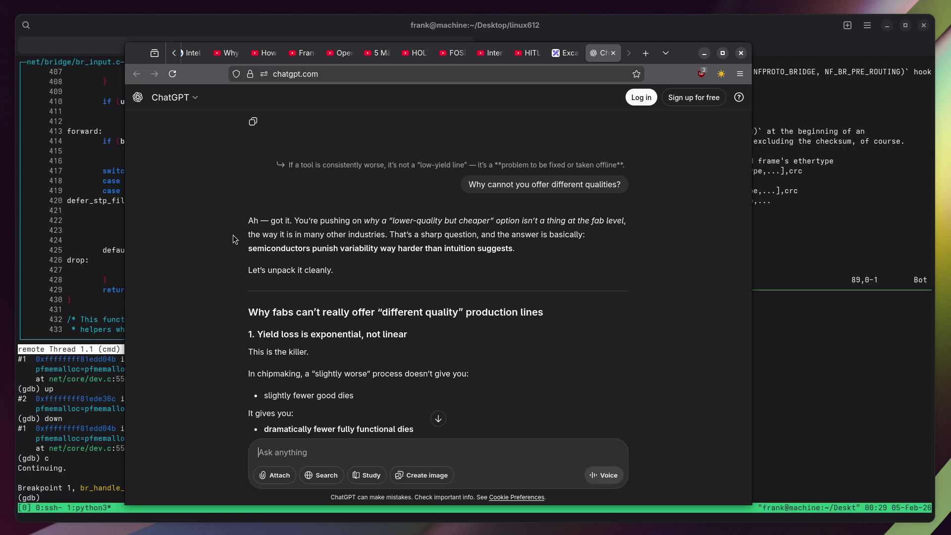
scroll(235, 239, "down", 3)
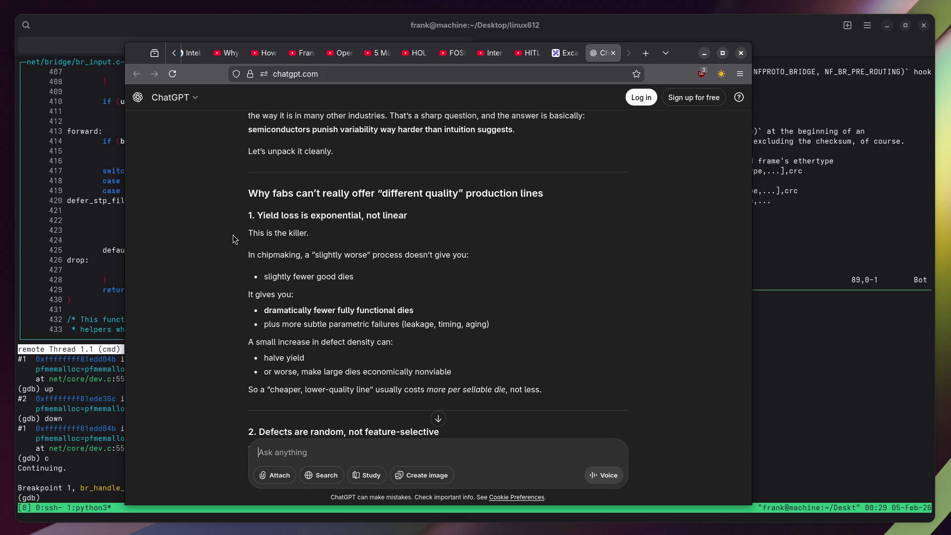
scroll(235, 239, "down", 1)
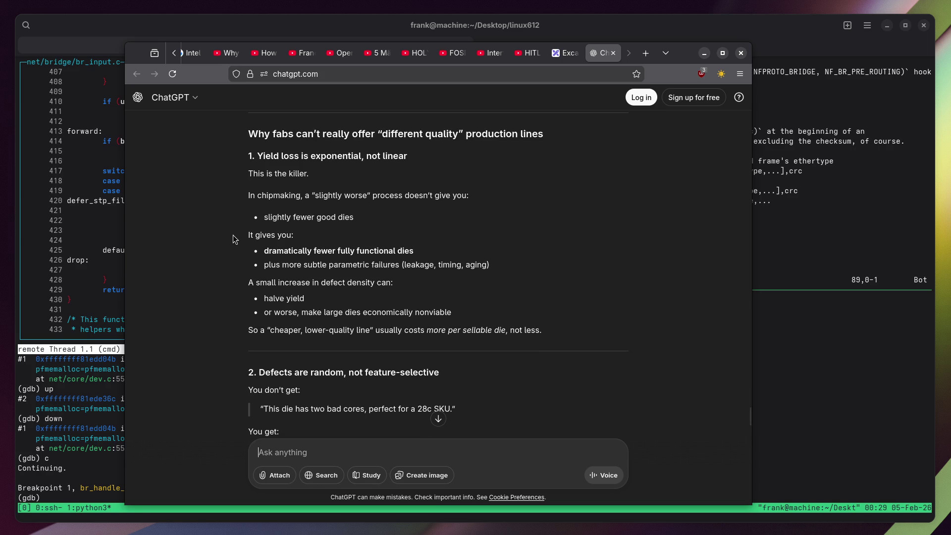
scroll(235, 239, "down", 1)
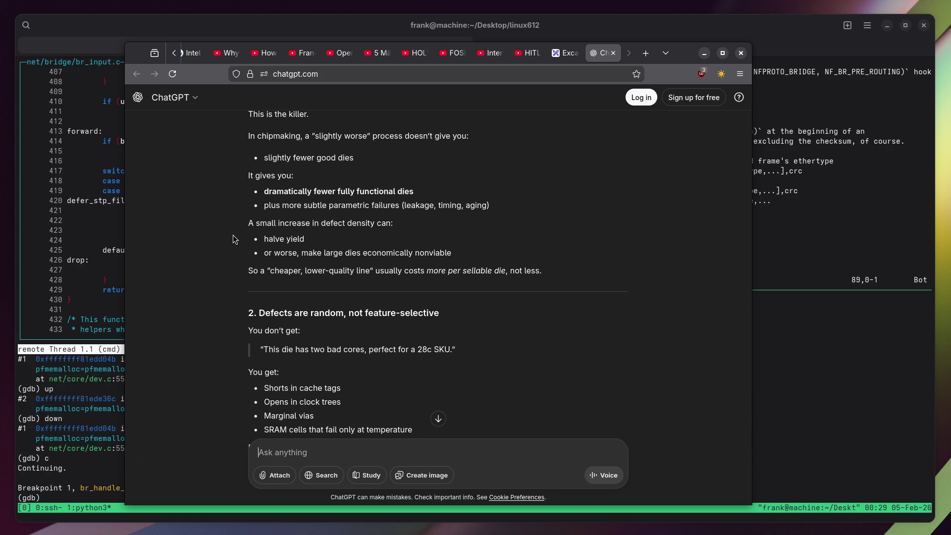
scroll(235, 239, "down", 3)
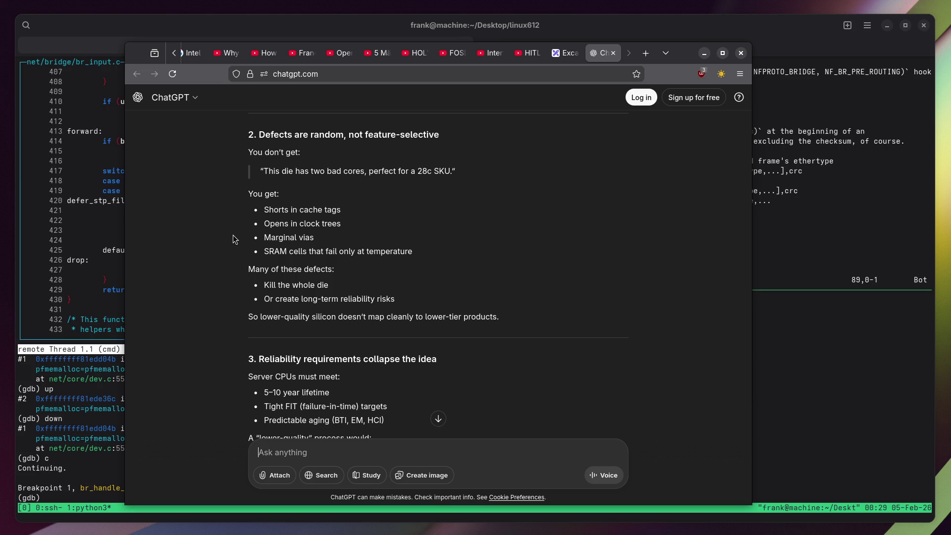
scroll(235, 240, "down", 2)
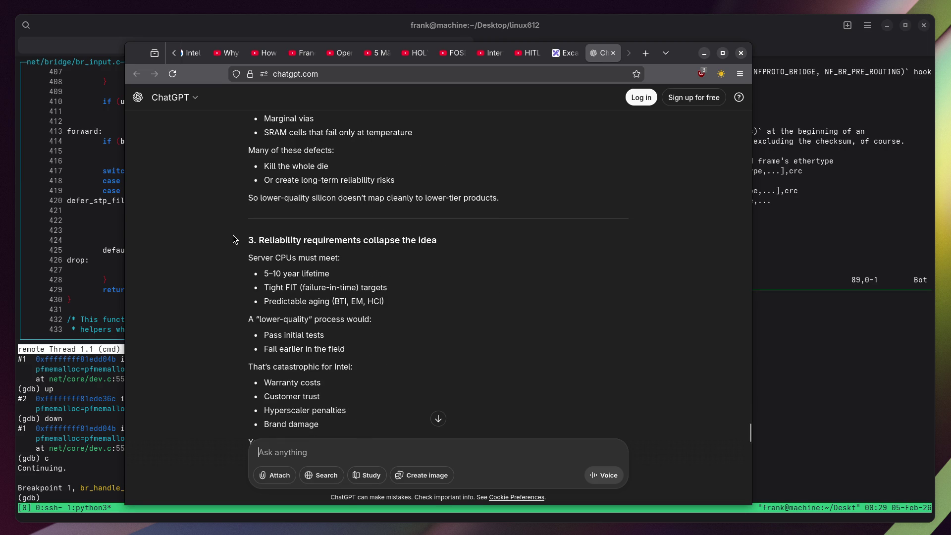
scroll(234, 242, "down", 15)
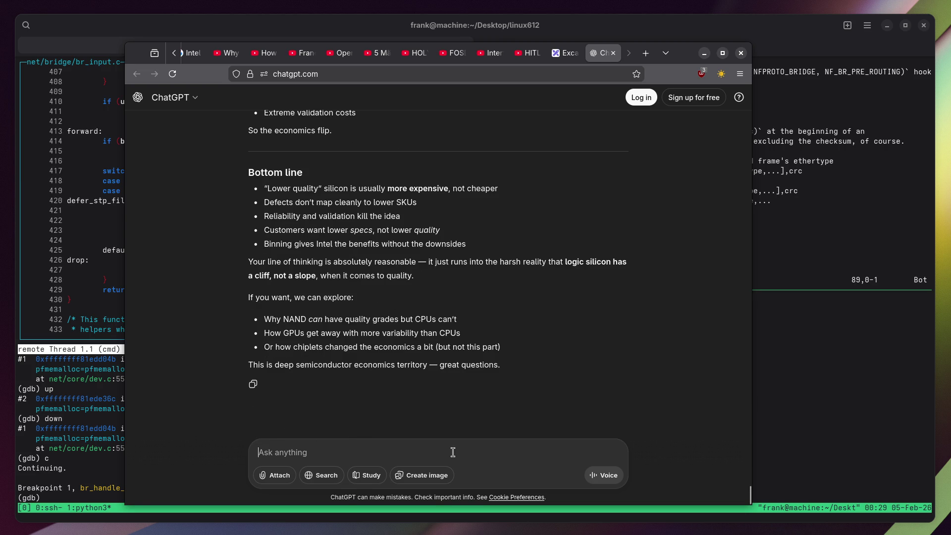
type("I c")
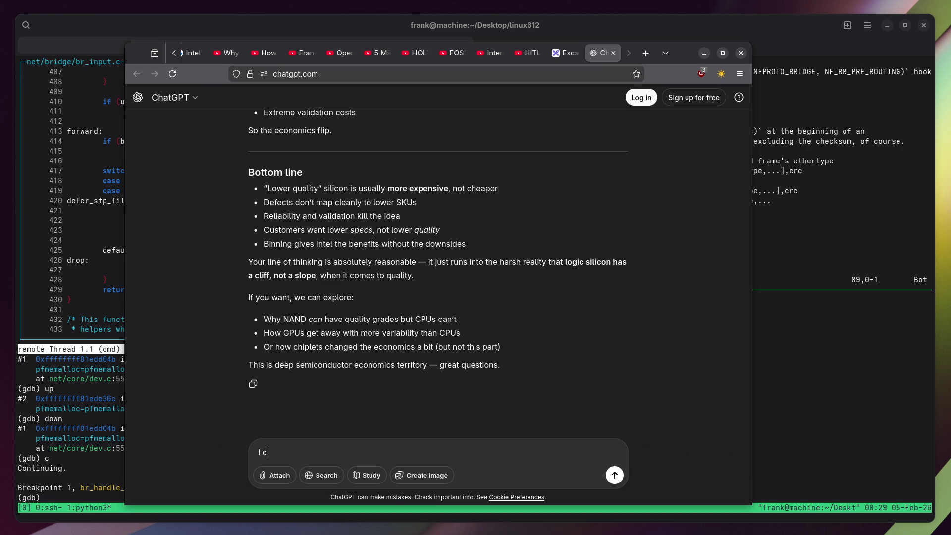
type("ould have half my chips made at TSMC and the other half at the China restaurant next door.")
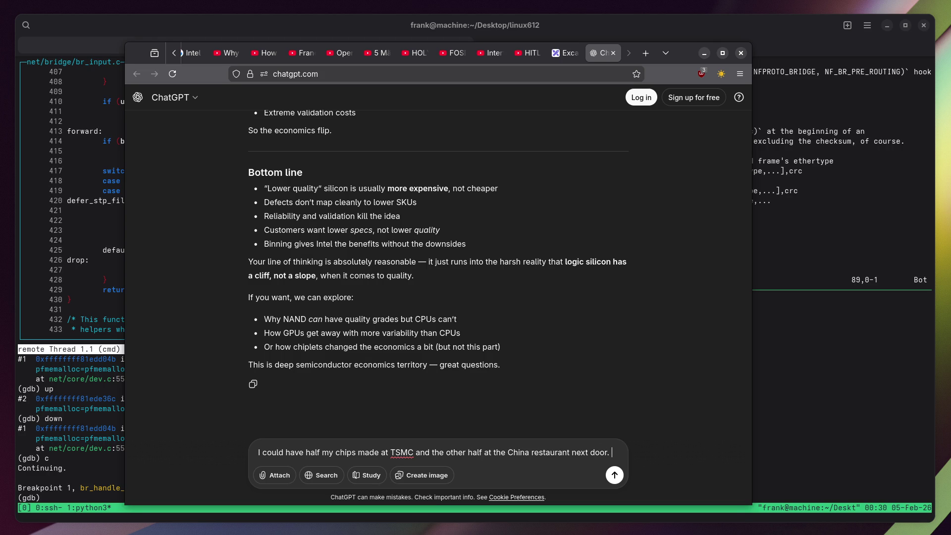
Send the half-at-TSMC, half-at-the-restaurant question, follow the reply to its end, and start a price follow-up.
key("Return")
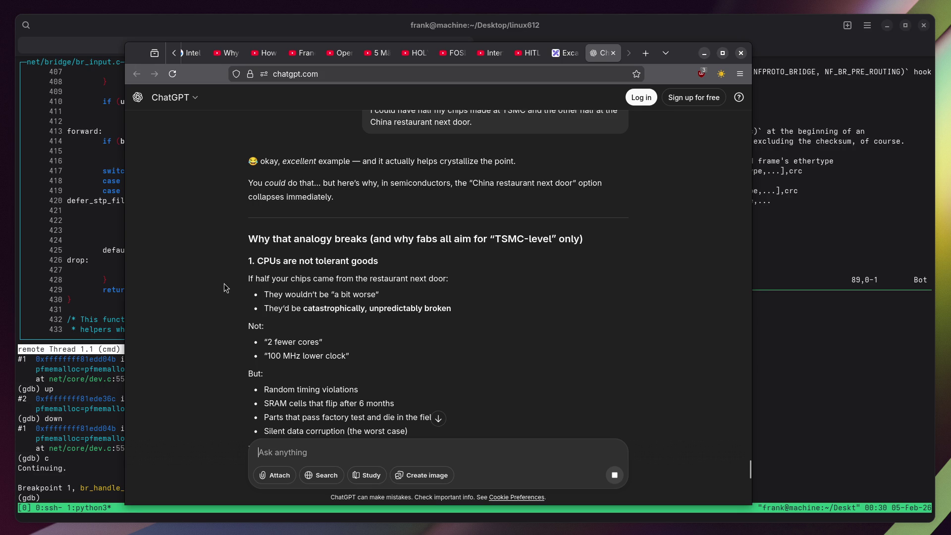
scroll(226, 288, "down", 4)
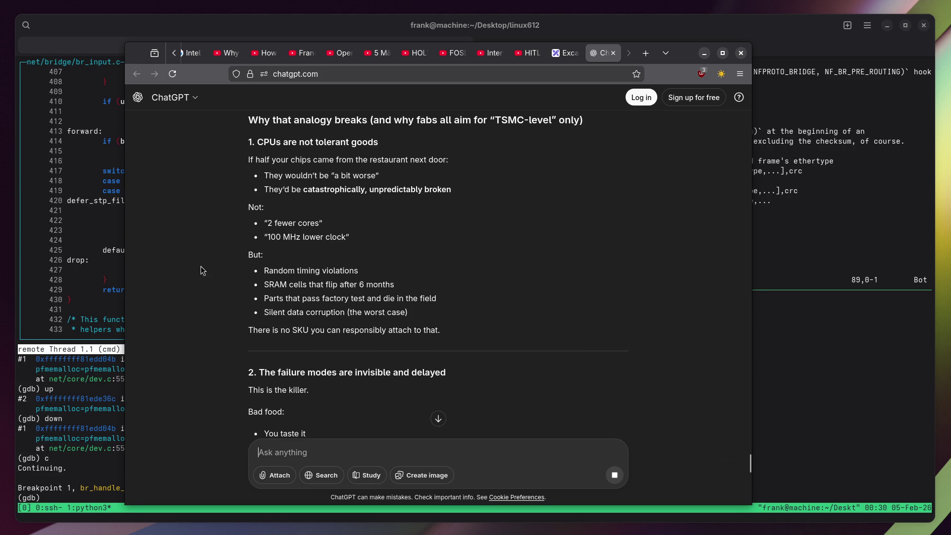
left_click(438, 419)
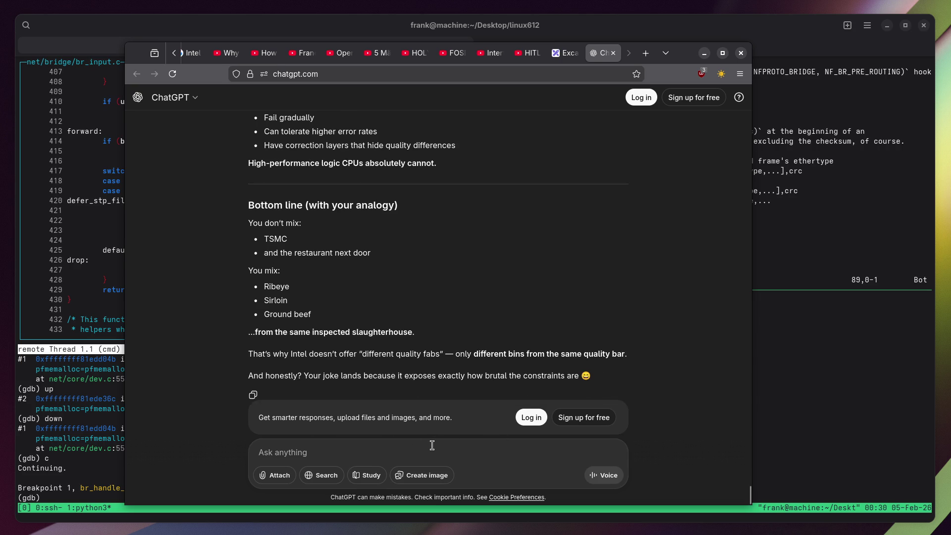
type("The")
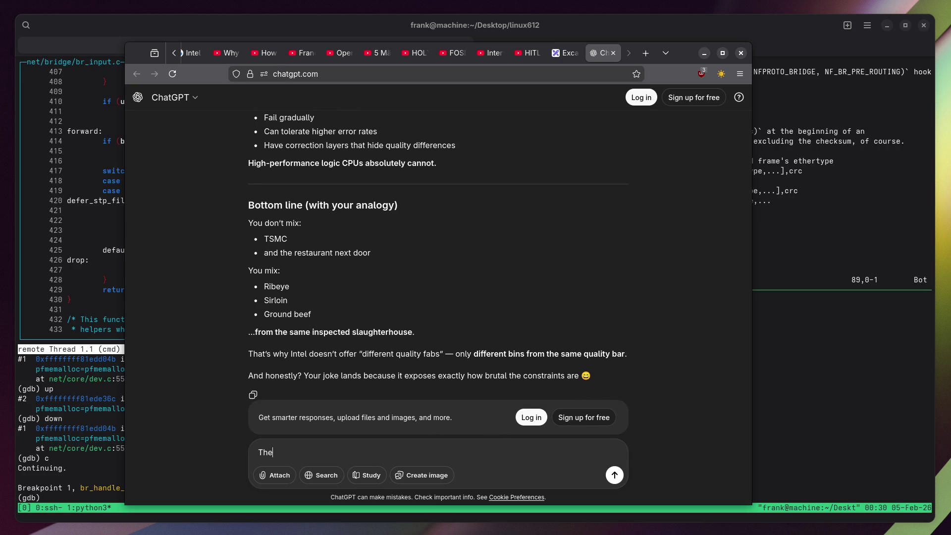
type(" price of the restau")
type("rant just needs")
type(" to be low")
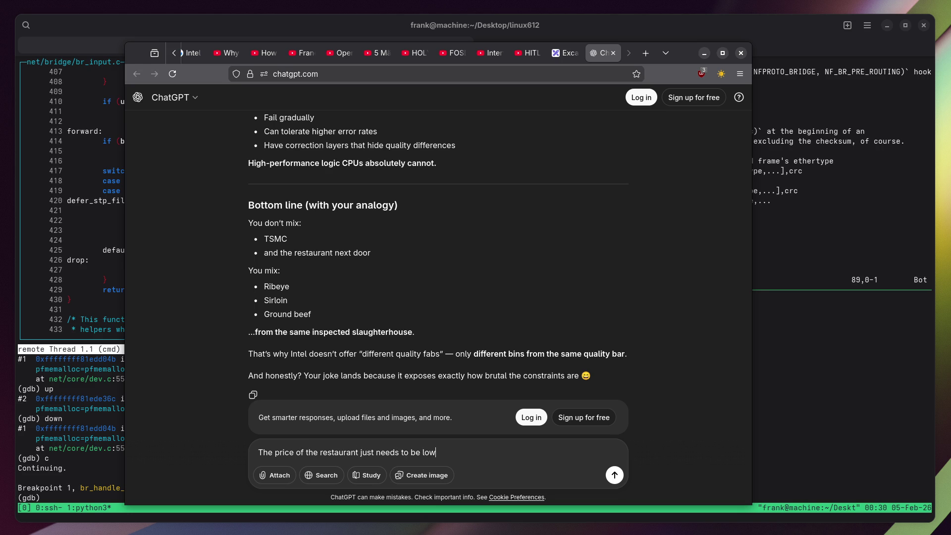
type(" enough. ")
type("If it is less than 50 % ")
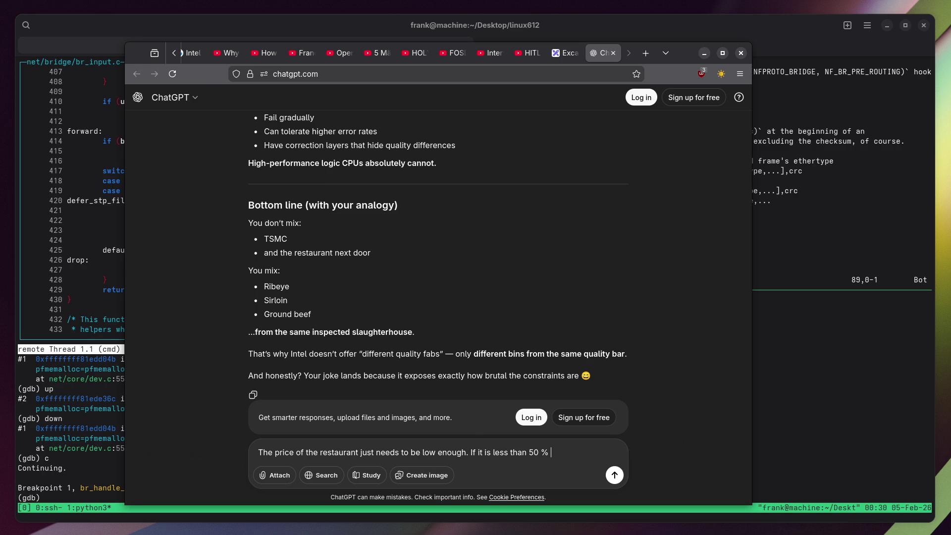
type("and 50 % of t")
type("he dies work,")
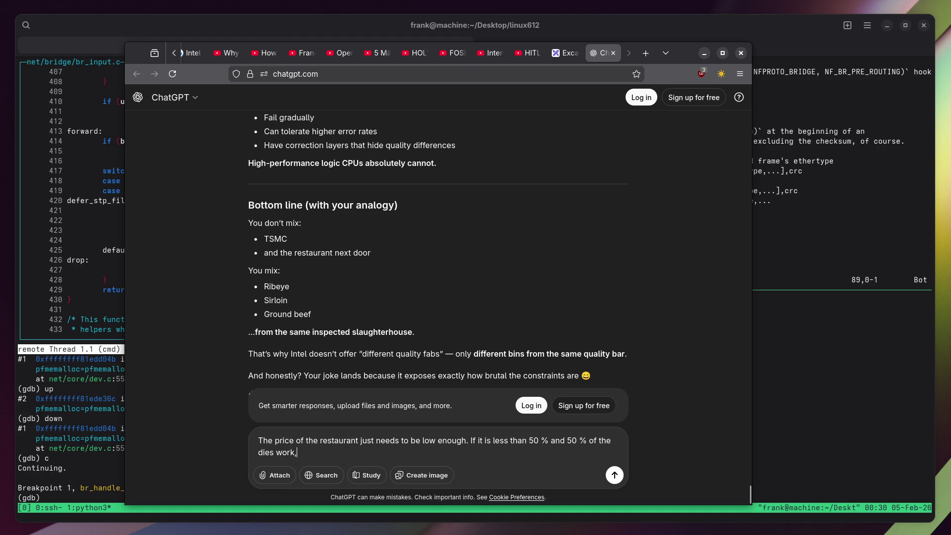
type(" where is the problem?")
Send the under-50%-price, 50%-yield follow-up, read through the reply, and select the 'die that boots' passage.
key("Return")
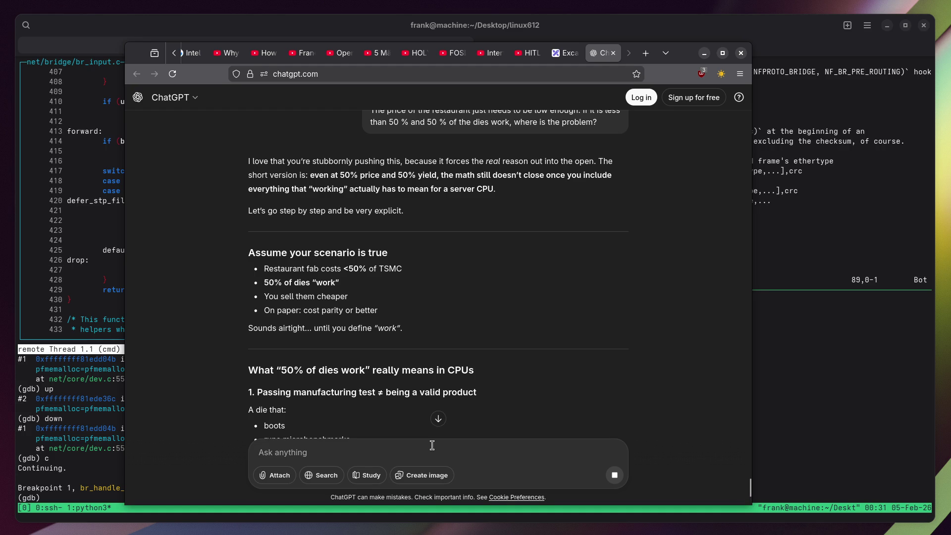
scroll(212, 306, "down", 2)
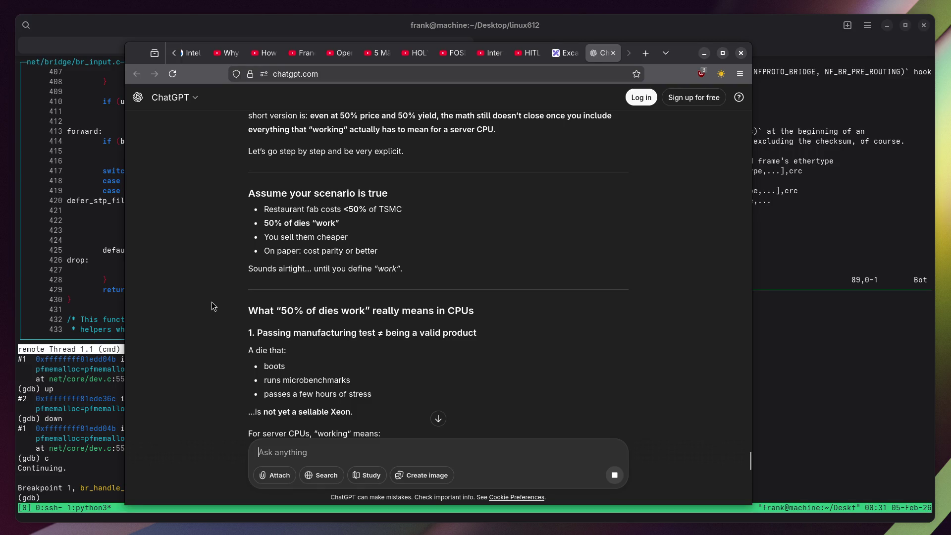
scroll(213, 302, "down", 4)
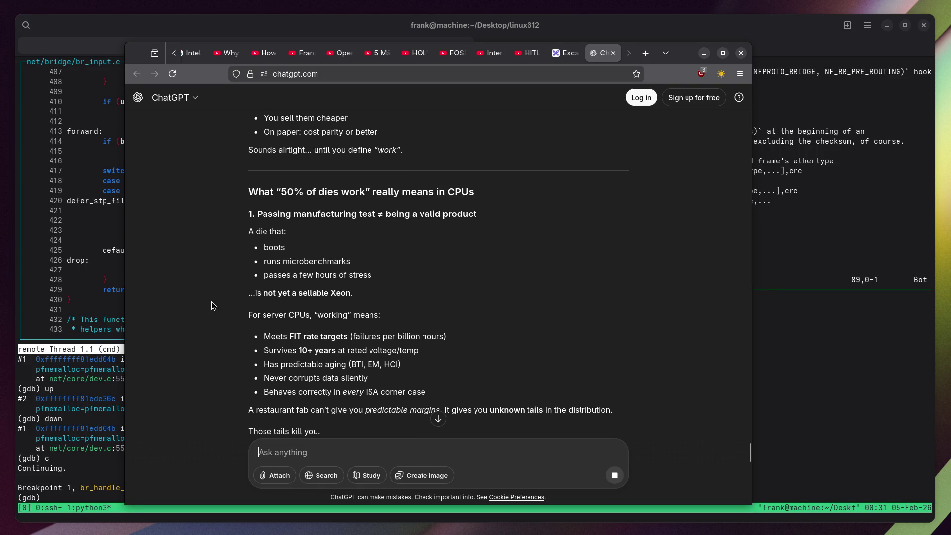
scroll(212, 305, "down", 2)
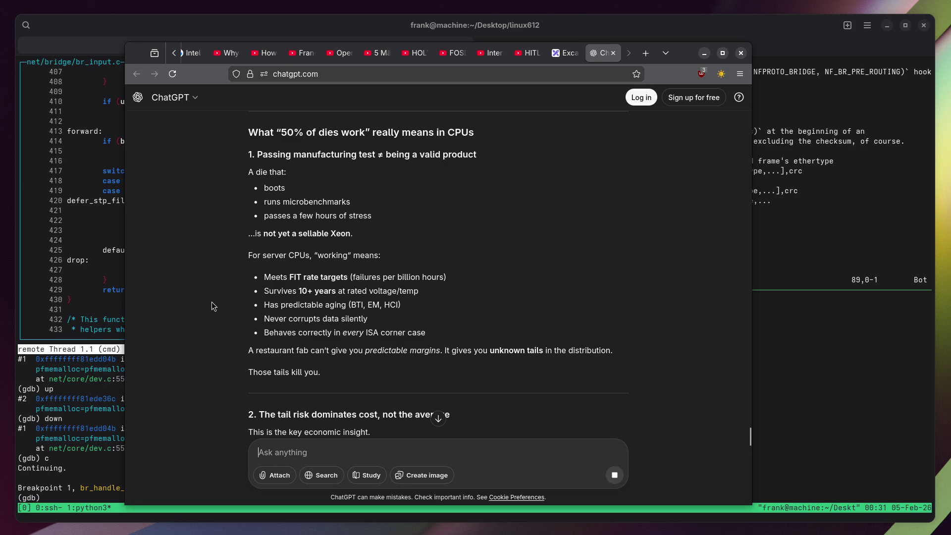
scroll(212, 305, "down", 2)
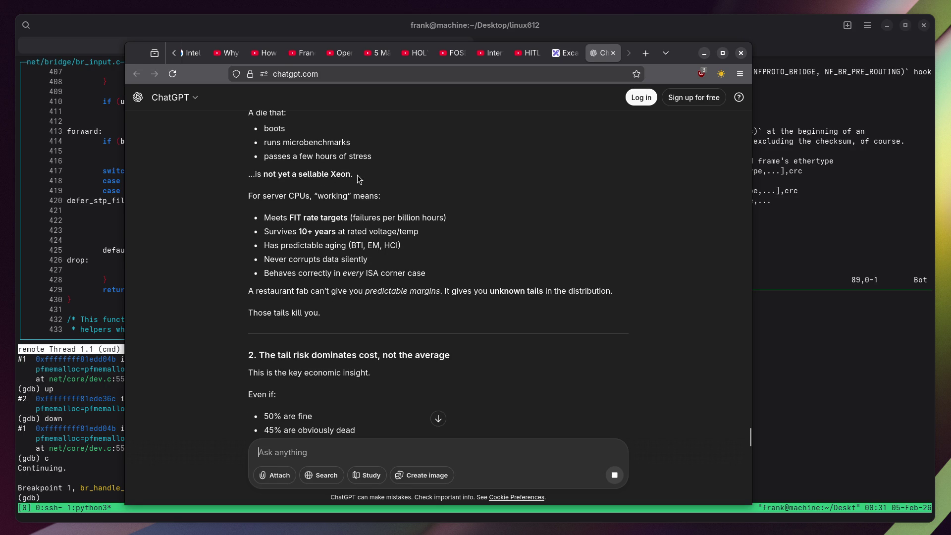
left_click_drag(359, 179, 218, 111)
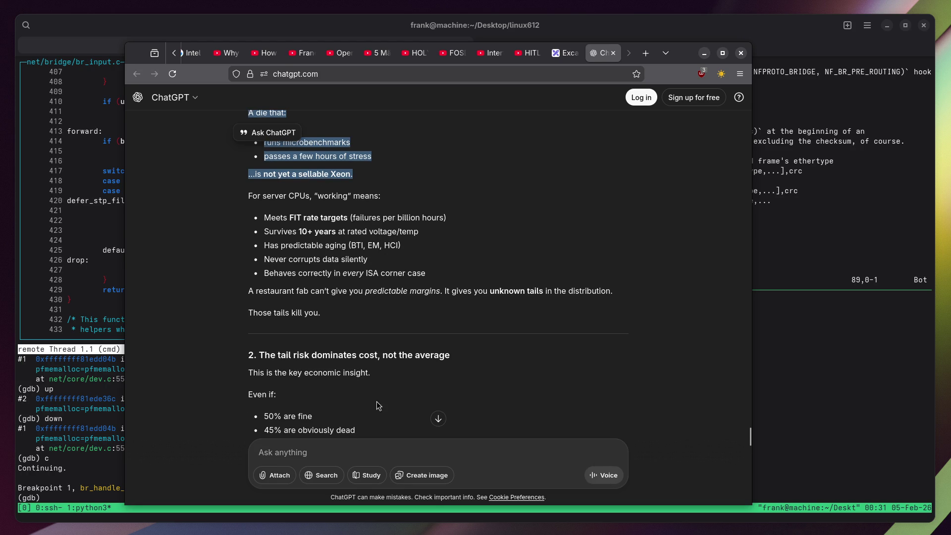
Quote the 'not yet a sellable Xeon' passage with the Boeing-made CPUs remark, then close ChatGPT.
scroll(235, 308, "up", 2)
left_click(261, 132)
type("If Boeing made CPUs, that'd be sellable.")
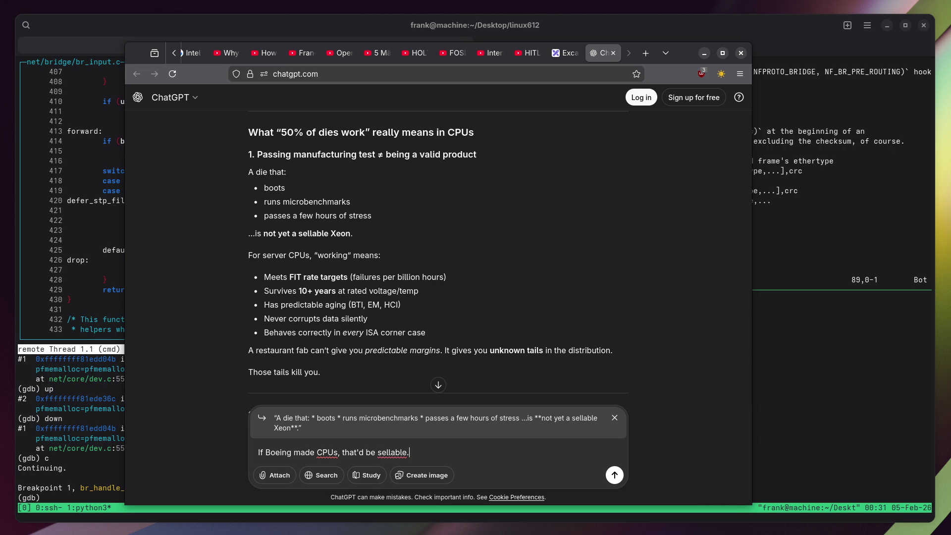
key("Return")
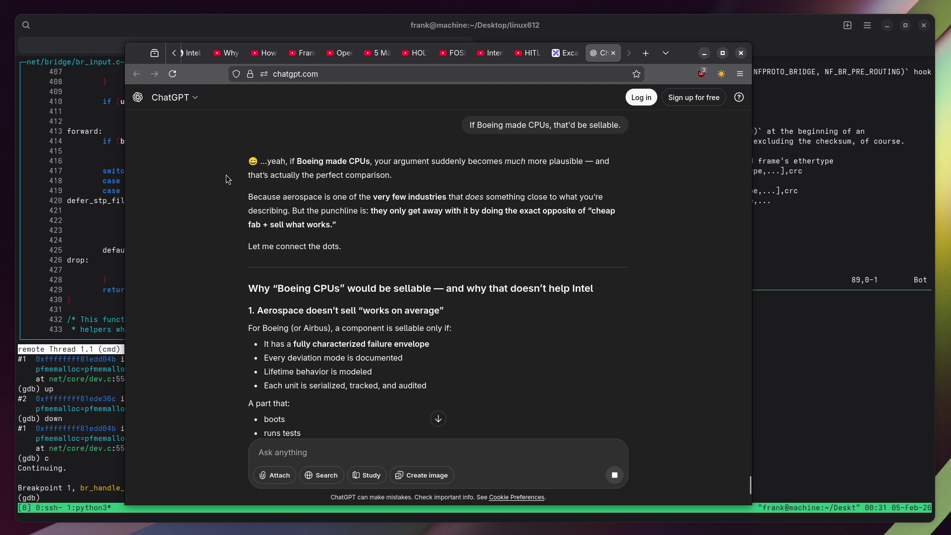
left_click(613, 54)
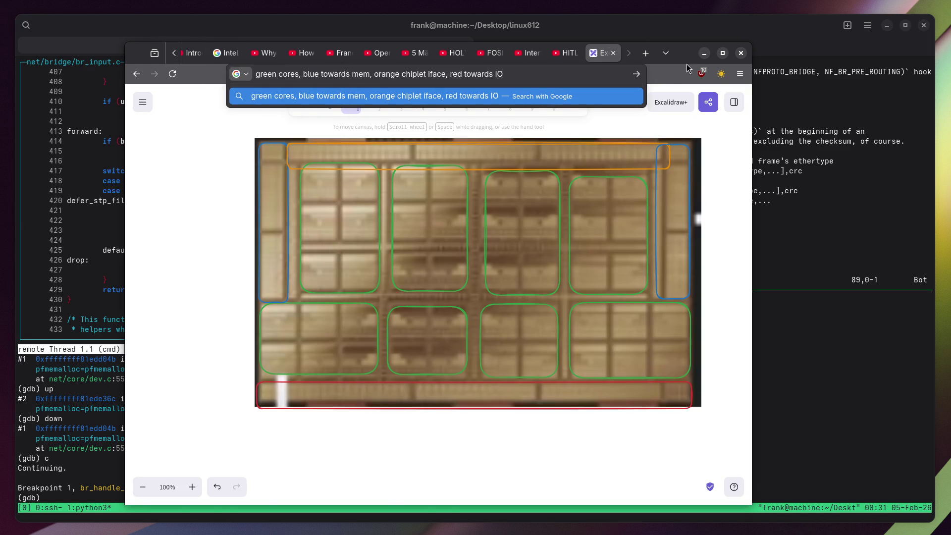
Close the Excalidraw tab, play the Intel Xeon 600 video, and select the old address-bar note.
left_click(612, 55)
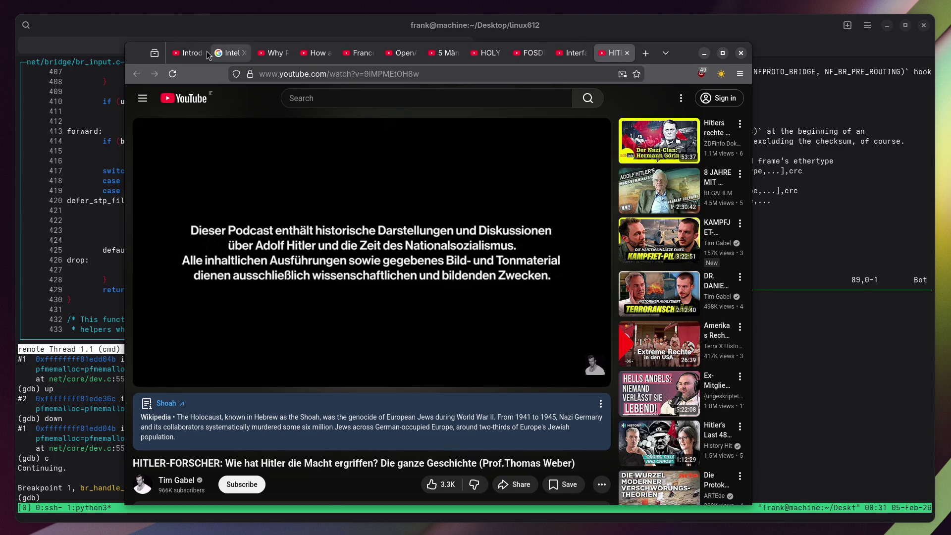
left_click(189, 56)
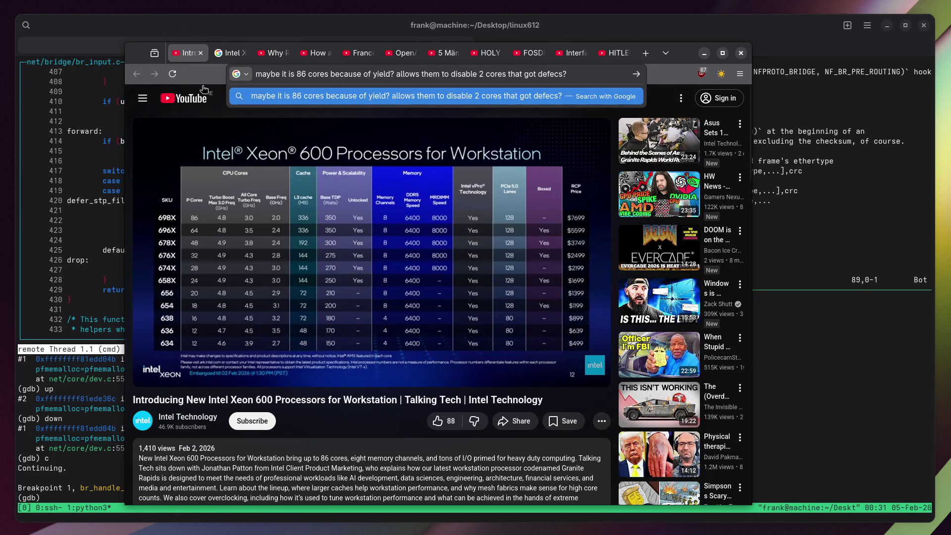
left_click(364, 353)
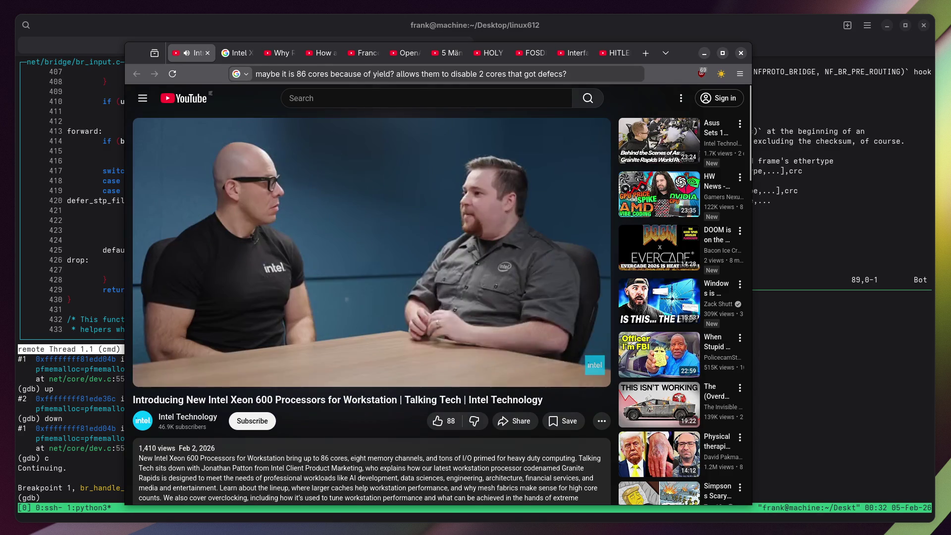
left_click(413, 78)
Note in the address bar that 'to scale with business needs' is really a result of production defects.
type("\"")
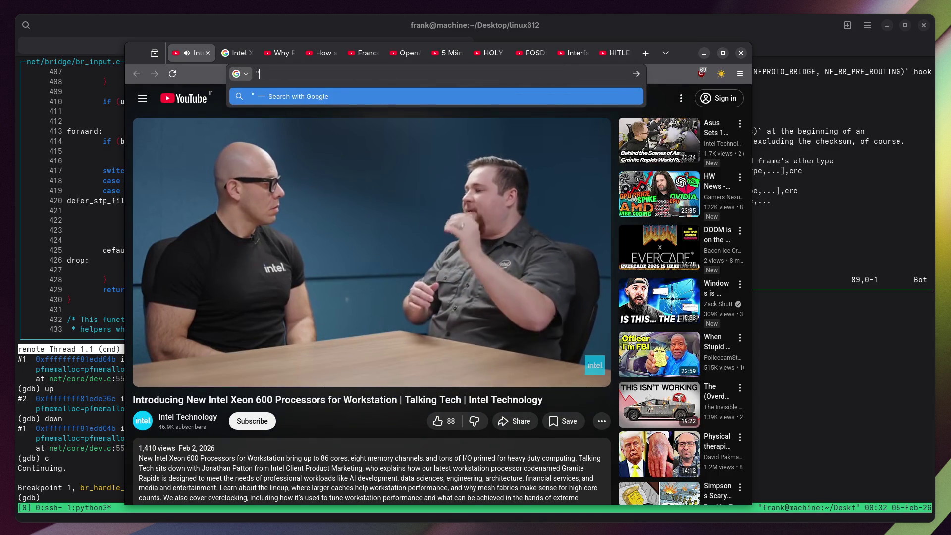
type("to scale with busin")
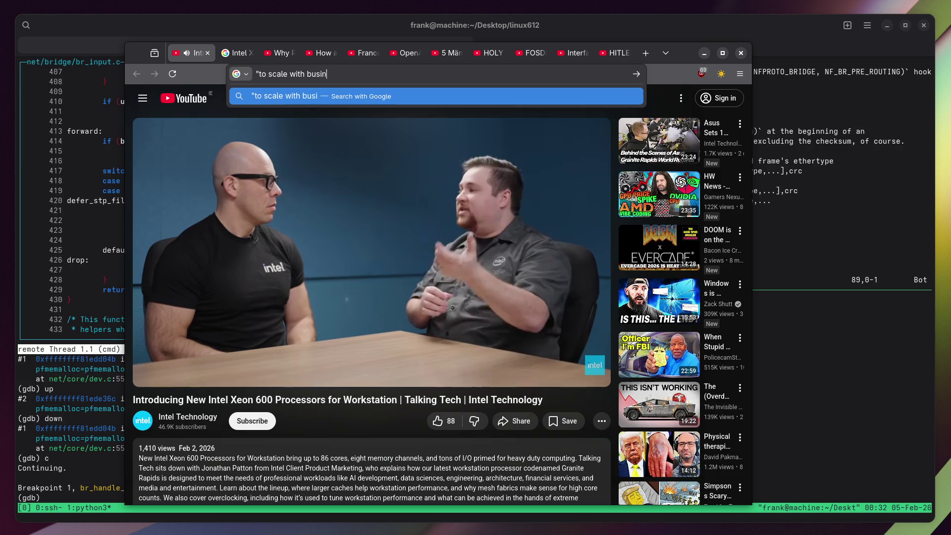
type("ess needs\" this ")
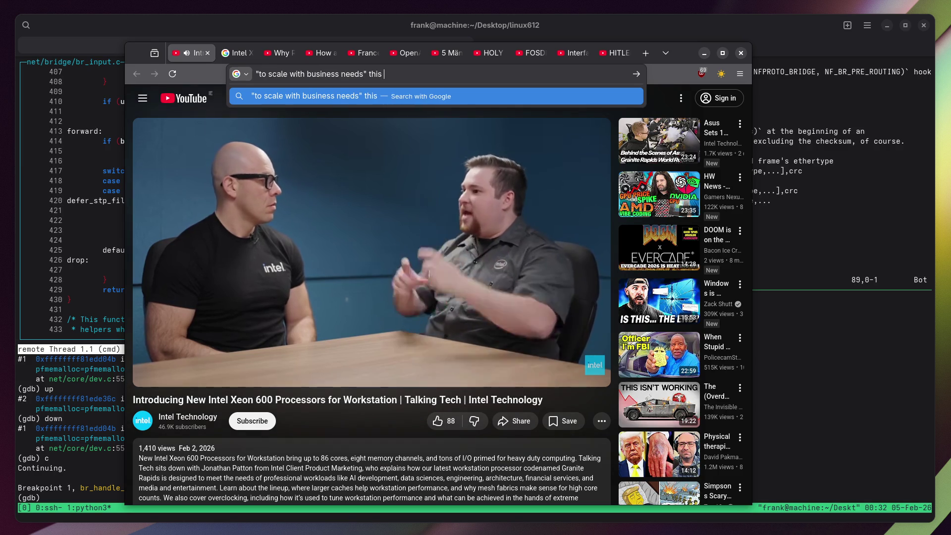
type("goddamn motherfucker")
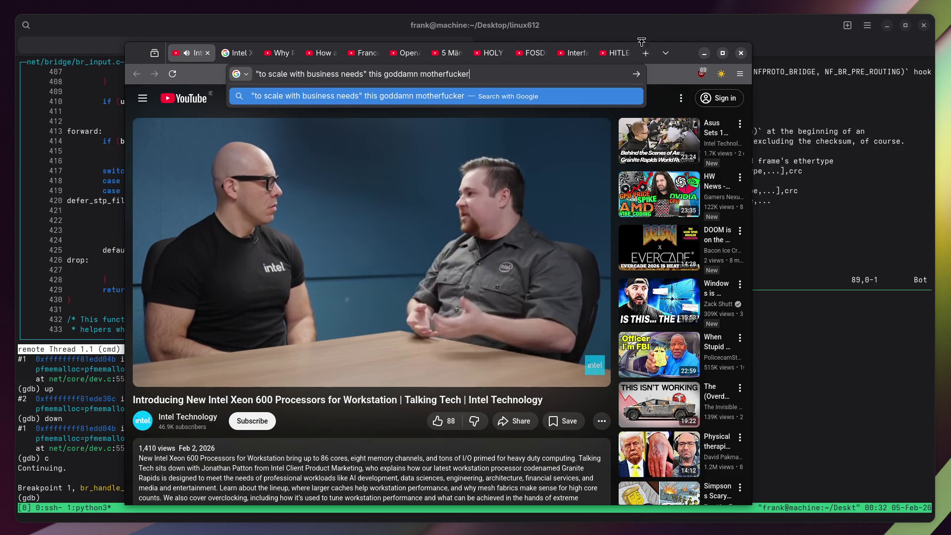
key("Escape")
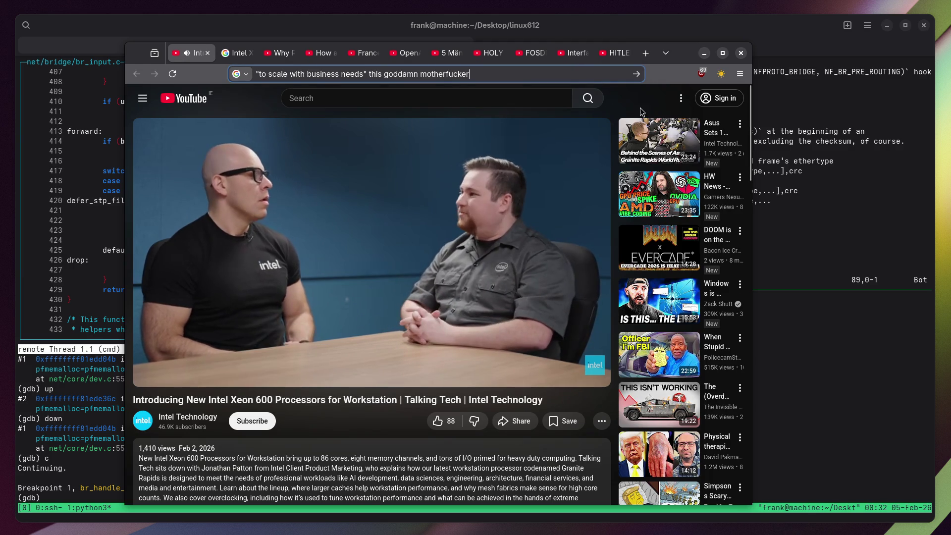
type("; it i")
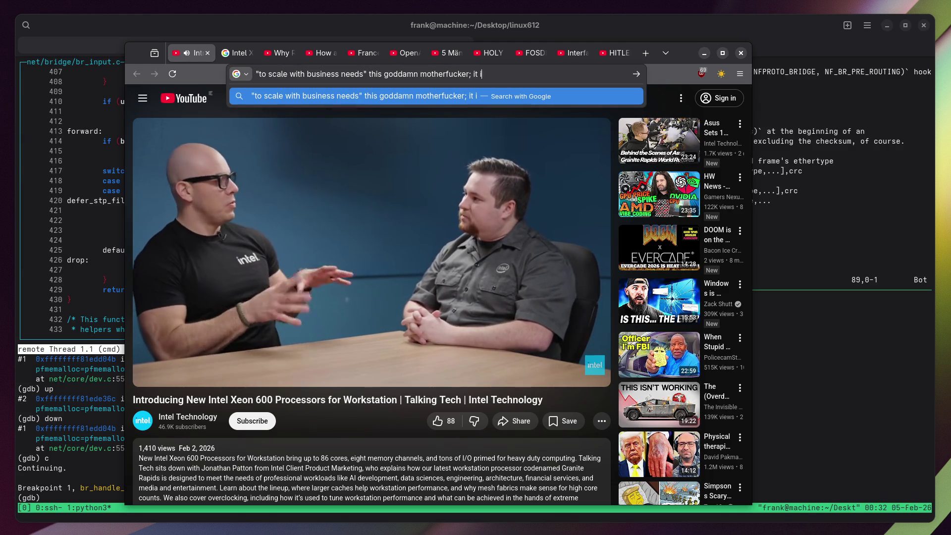
type("s a result ofproduction")
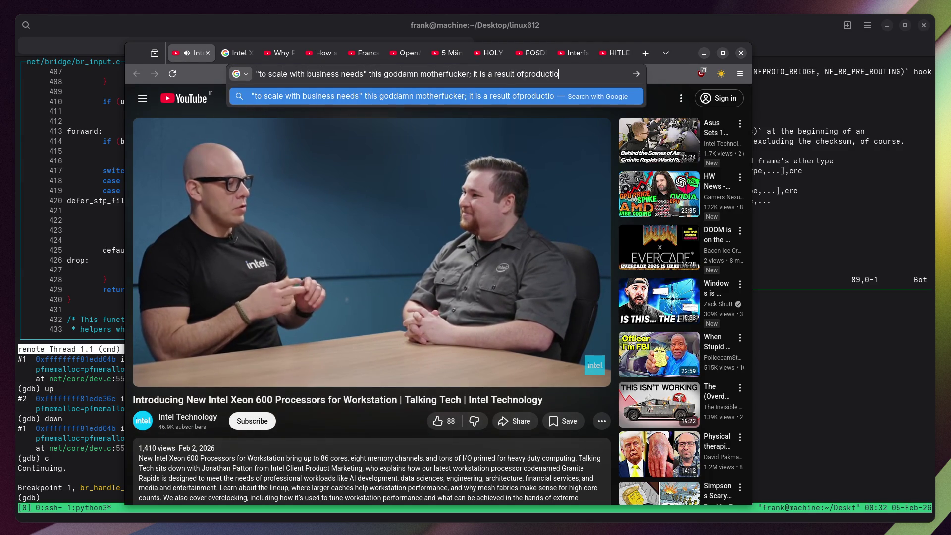
left_click(525, 74)
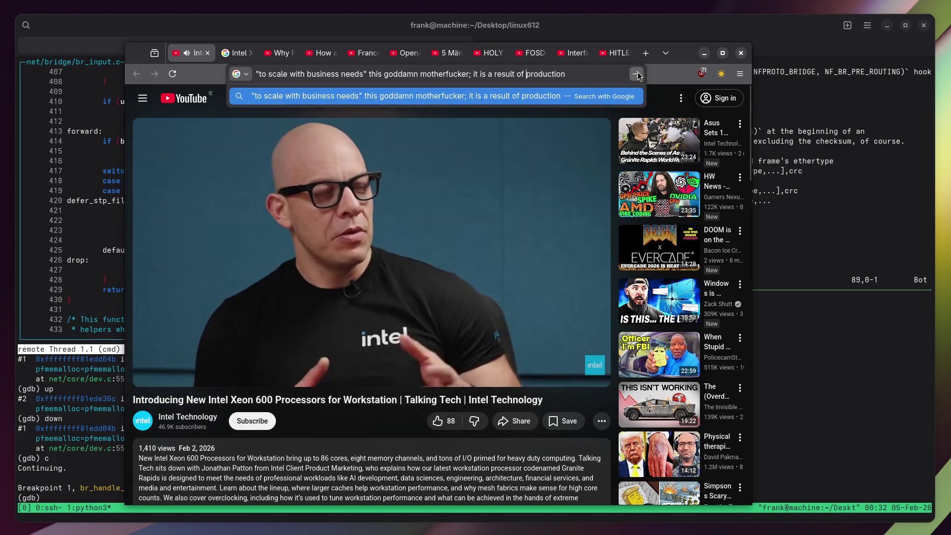
key("Escape")
key("End")
type("defec")
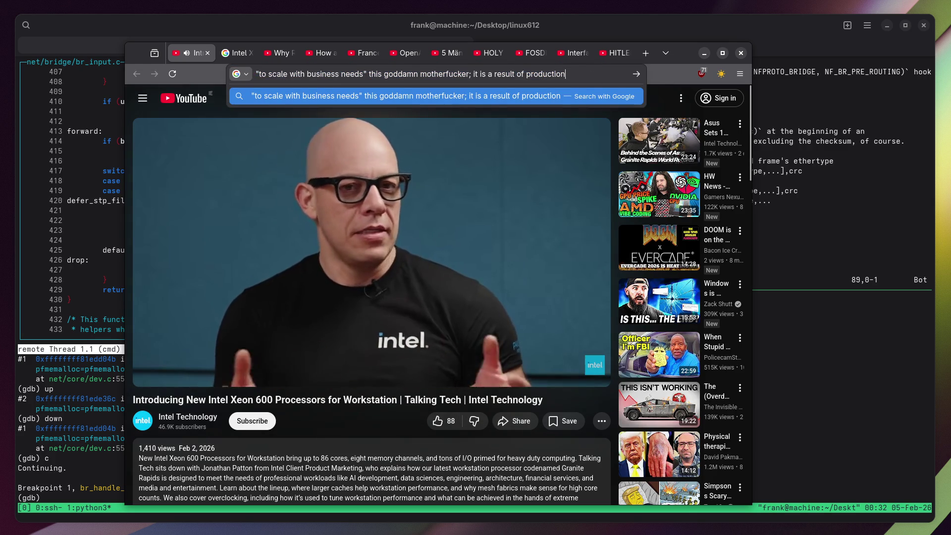
type("ts")
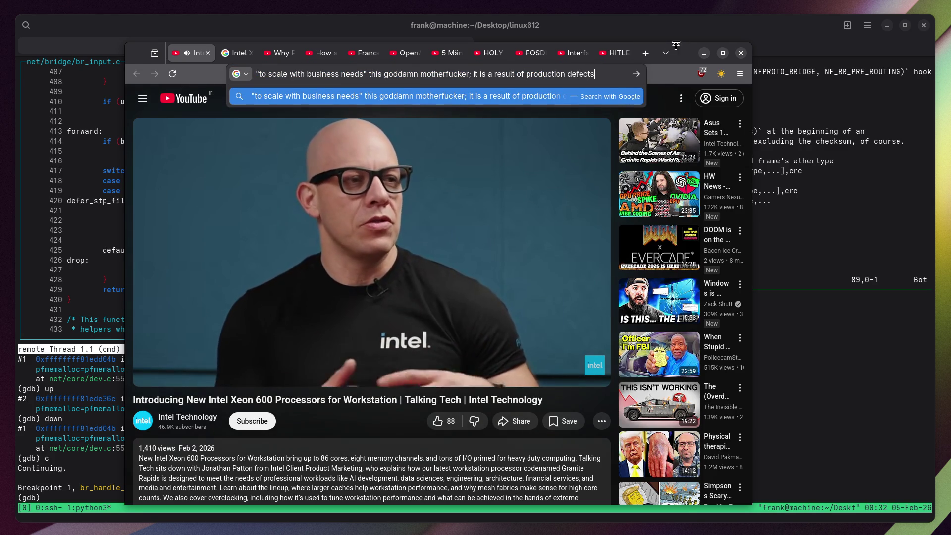
left_click(641, 86)
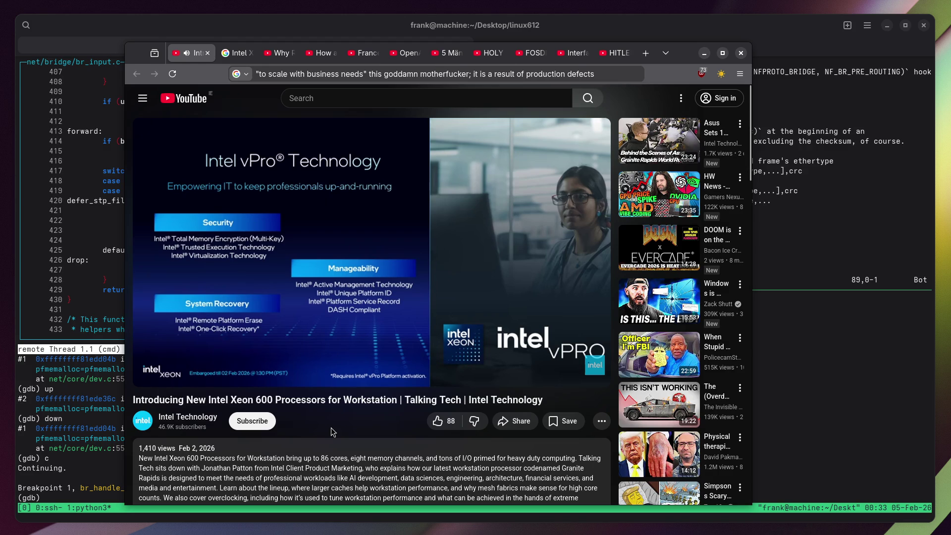
Seek the video to about 7:30 and note 'Intel vPro gives access to your server (backdoor)'.
left_click_drag(395, 357, 399, 361)
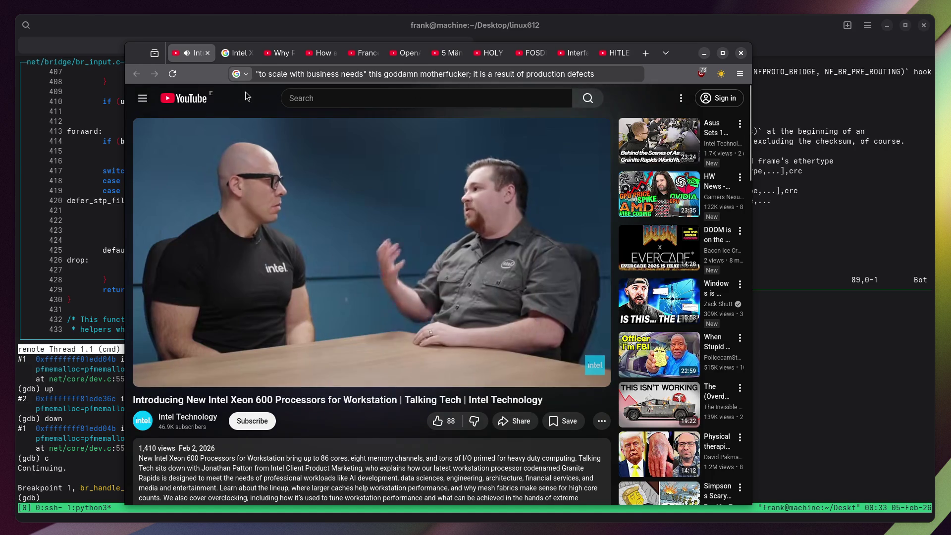
left_click(268, 76)
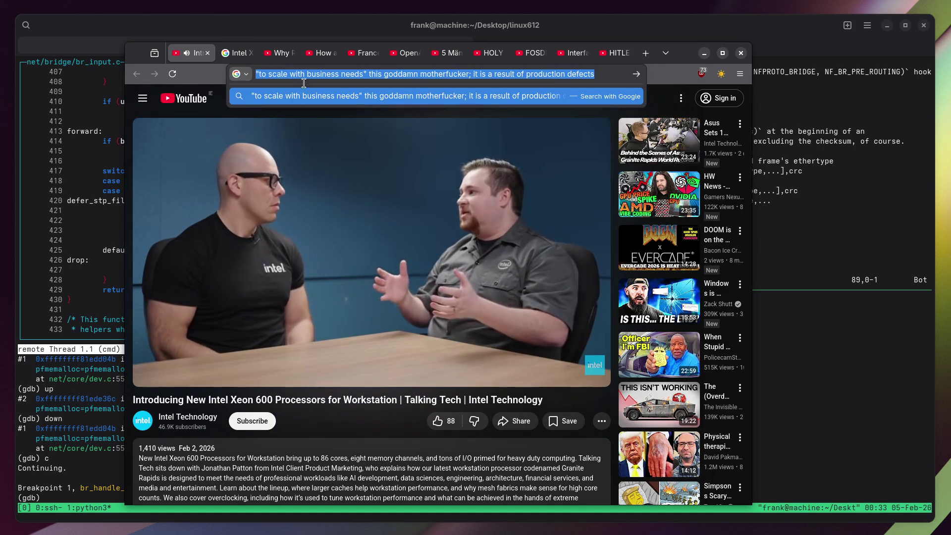
type("Inte")
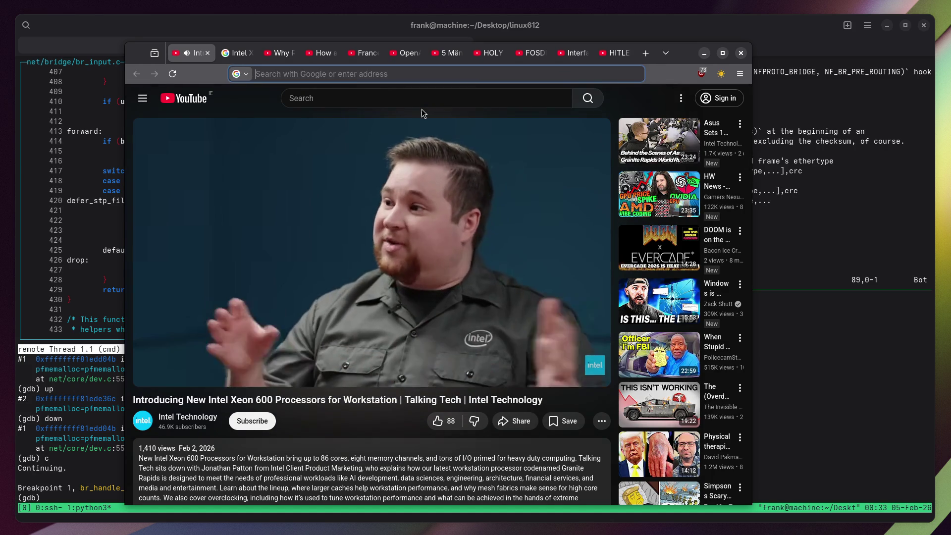
type("l vPro gives")
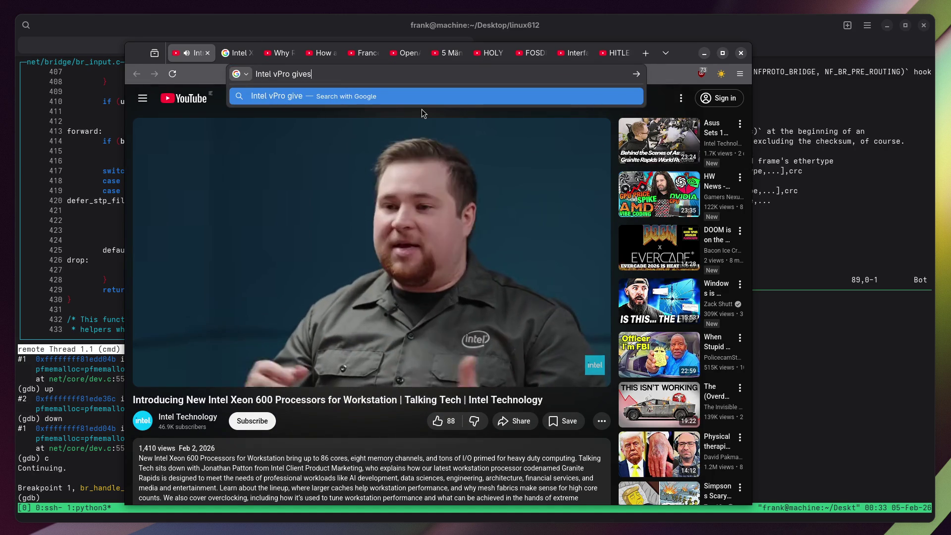
type(" accessto")
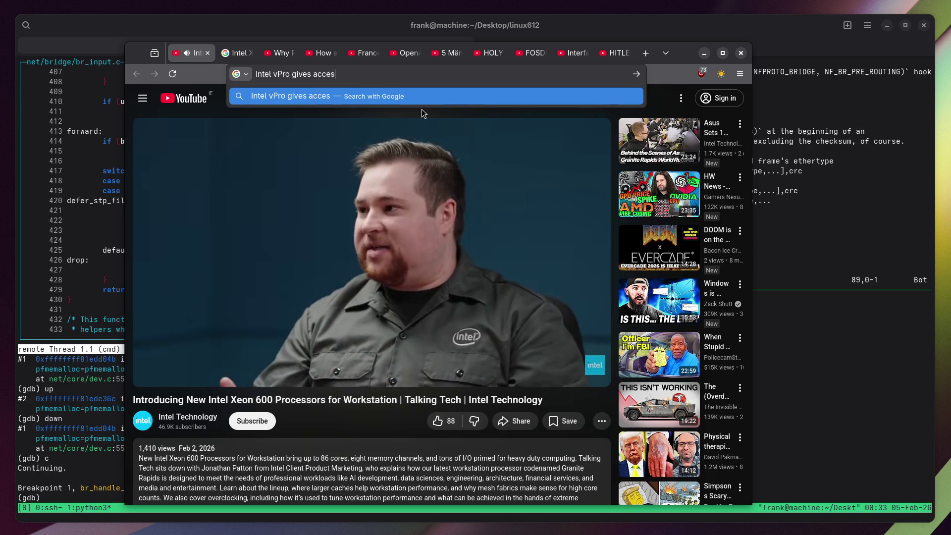
key("BackSpace")
key("BackSpace")
type("y")
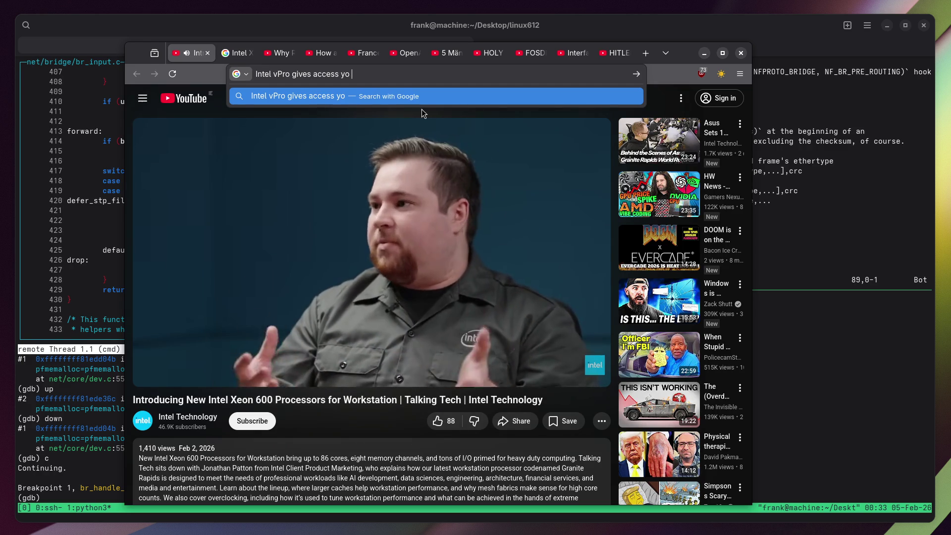
type("our s")
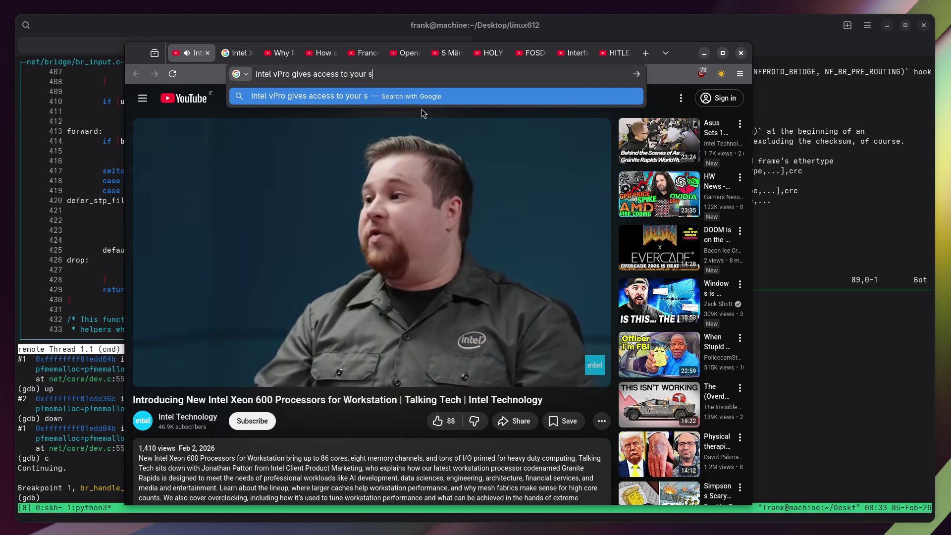
type("erver fo")
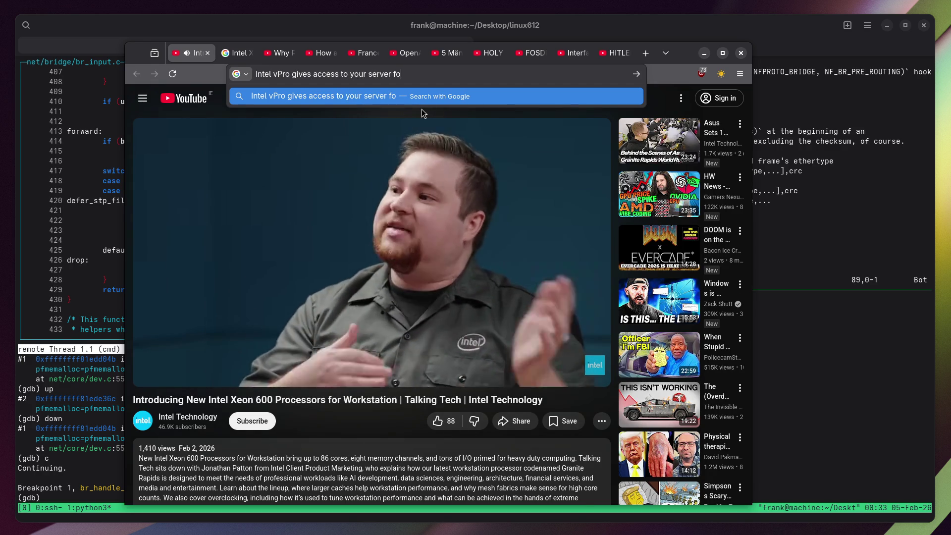
type("r \"process")
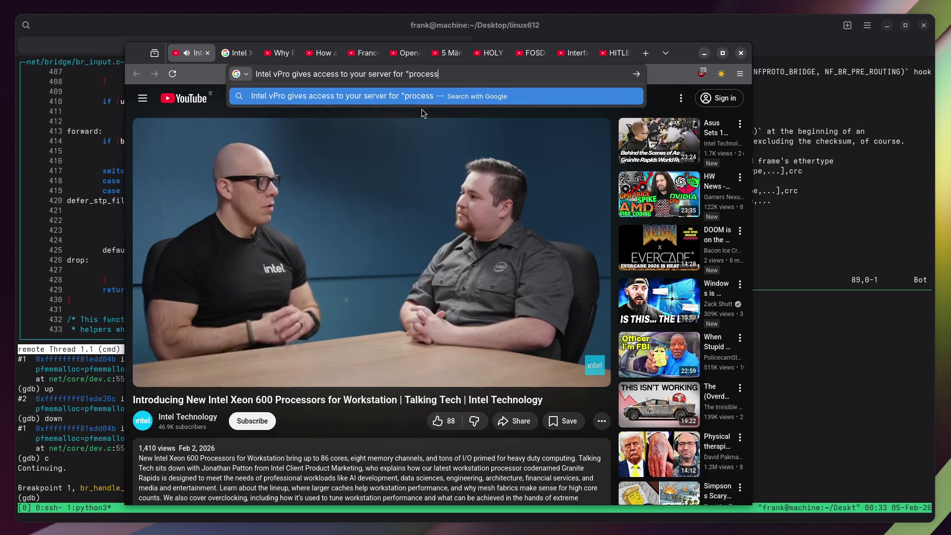
key("BackSpace")
key("BackSpace")
key("BackSpace")
key("BackSpace")
type("fesstiona")
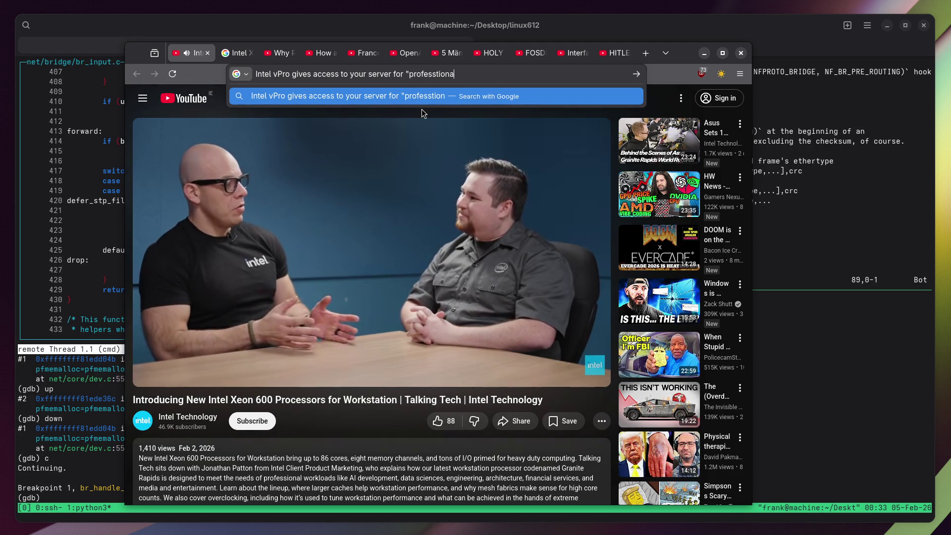
type("l guys\" (b")
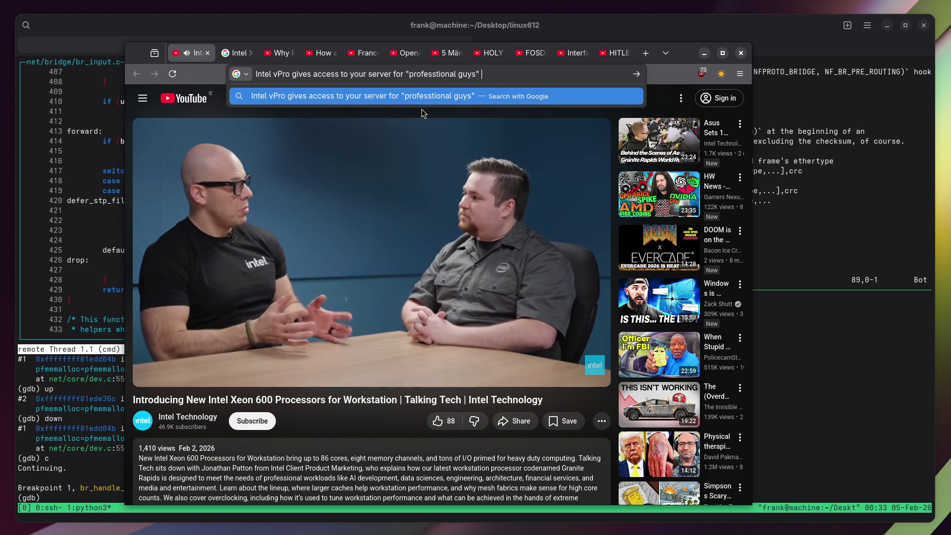
type("ackdoor)")
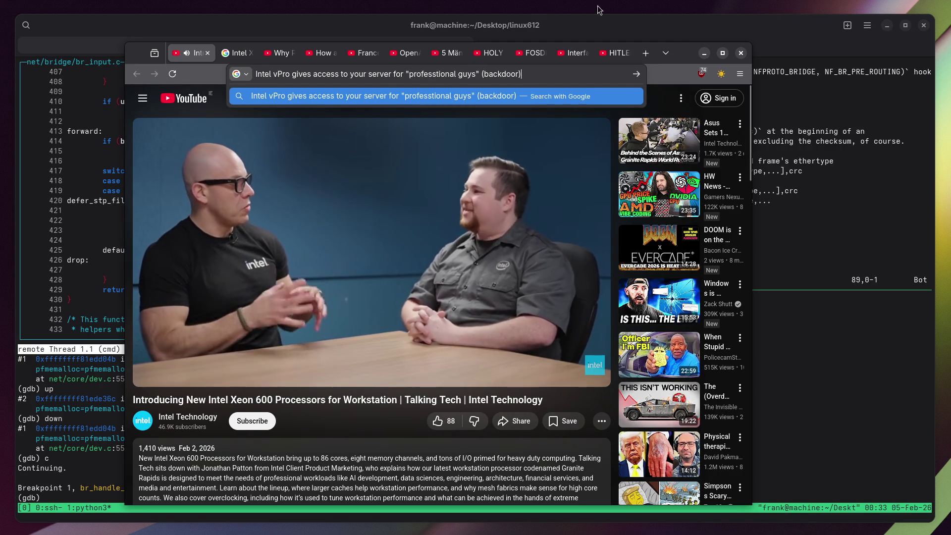
left_click(671, 81)
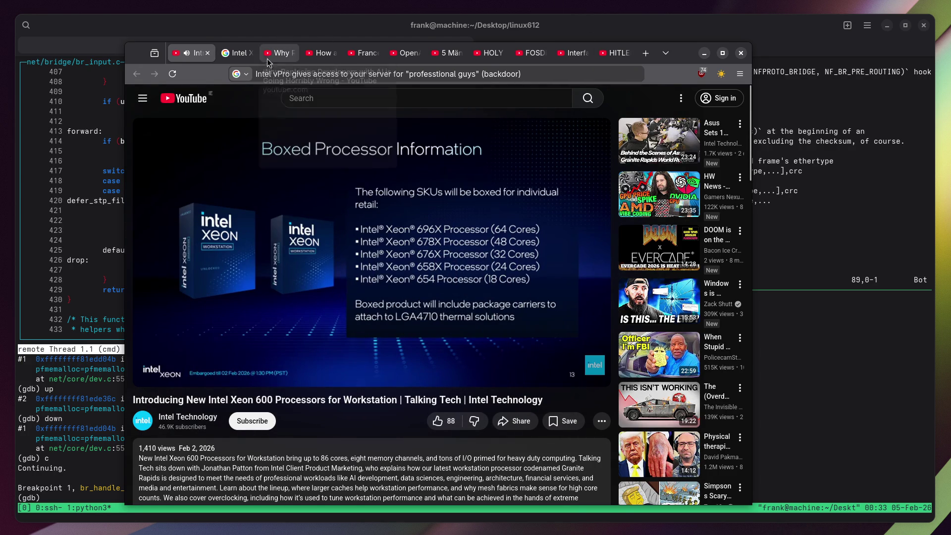
left_click(233, 58)
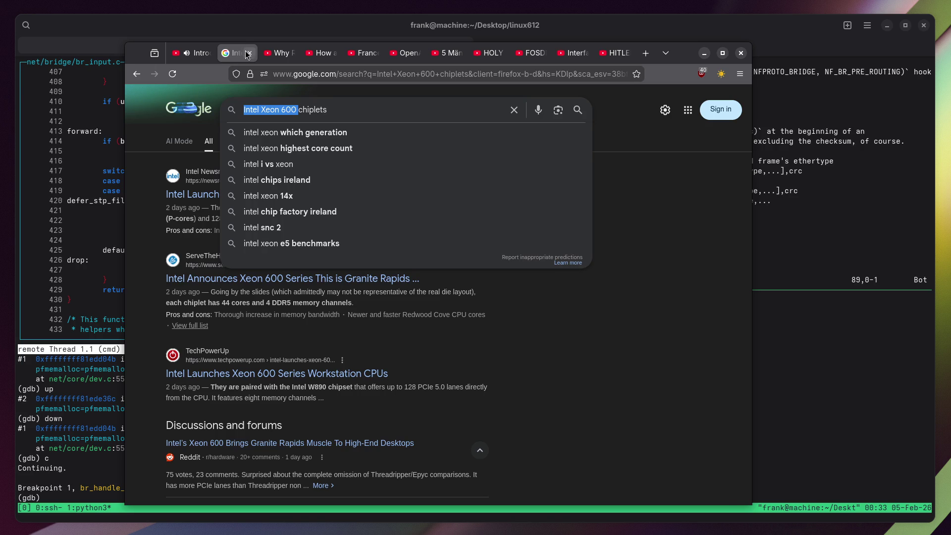
Return to the Xeon 600 video, jump to the Mesh vs ring architecture chapter, and select the vPro note.
left_click(250, 53)
left_click(193, 54)
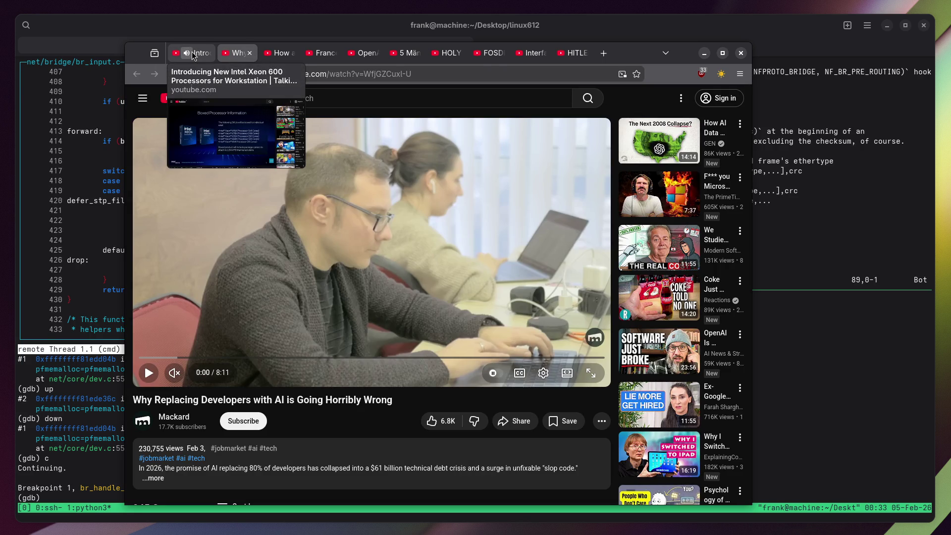
left_click(193, 55)
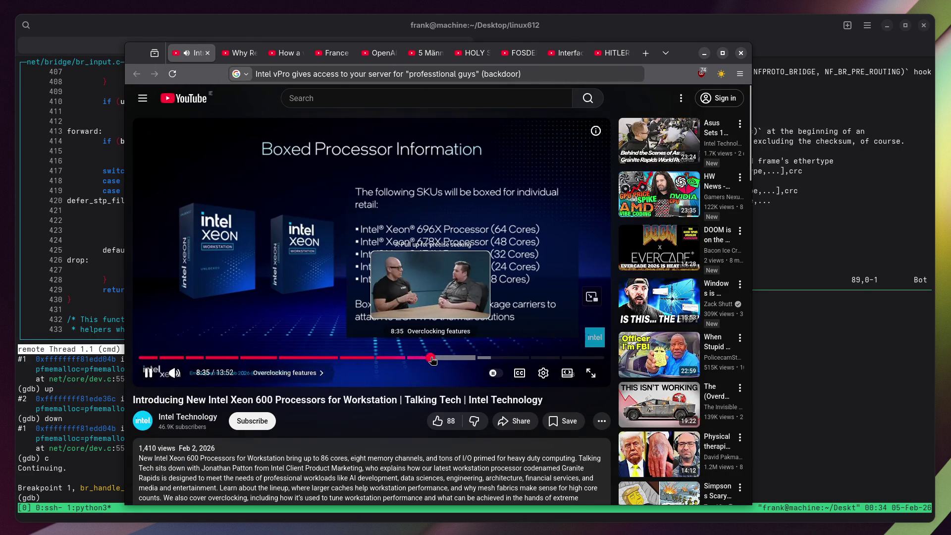
left_click(431, 358)
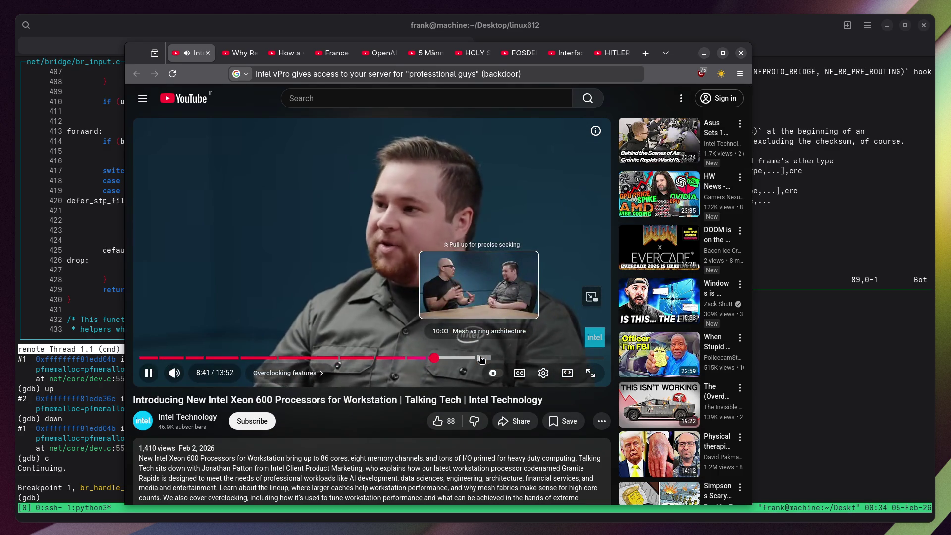
left_click(483, 358)
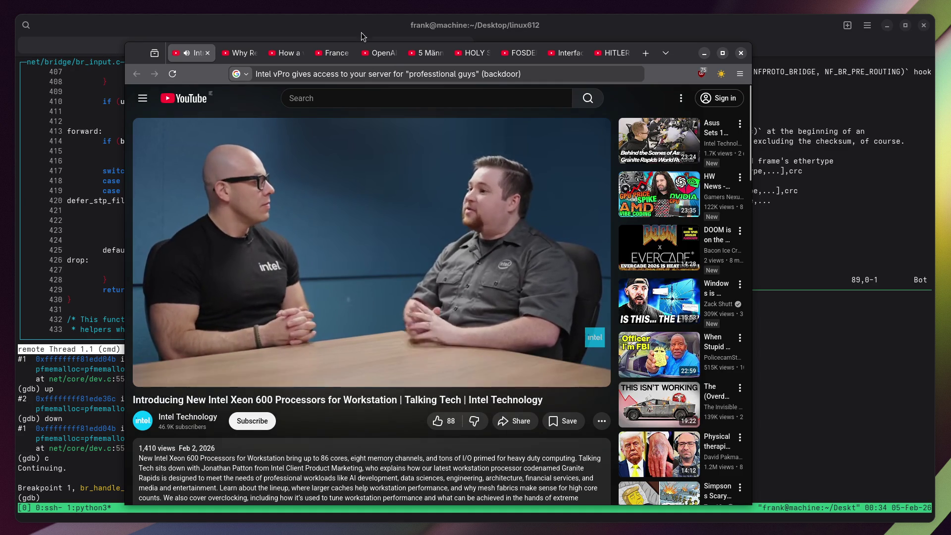
left_click(375, 74)
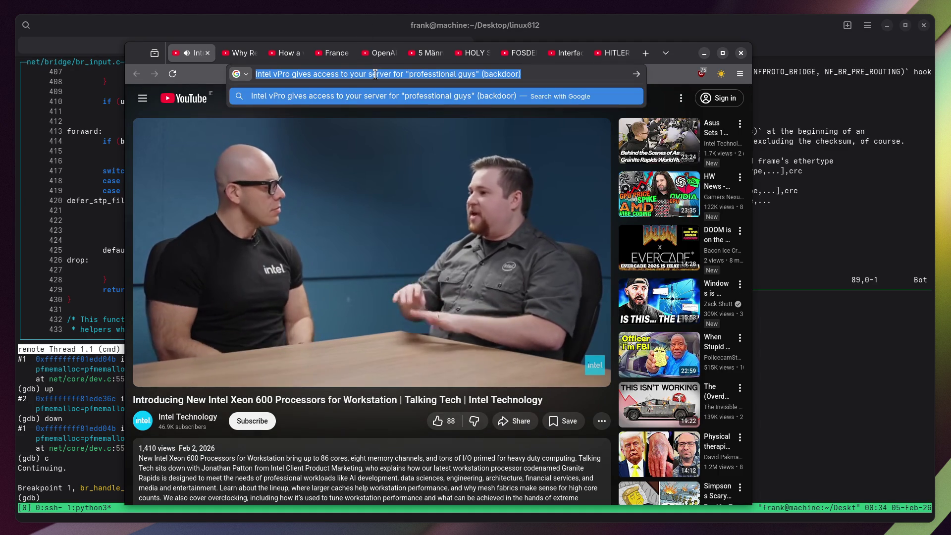
Jot the note 'mesh is old' in the address bar, then erase it.
type("mesh is olkd")
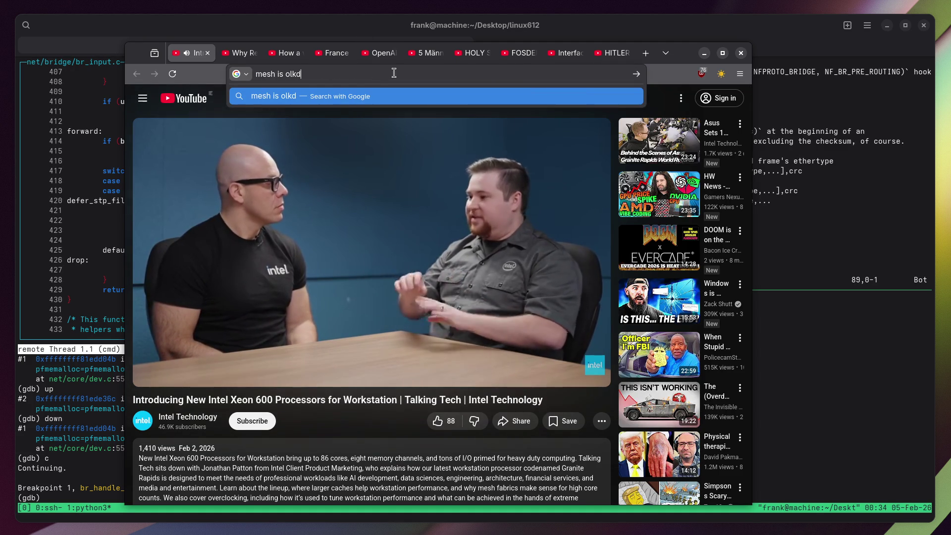
key("BackSpace")
key("BackSpace")
type("d")
left_click(662, 73)
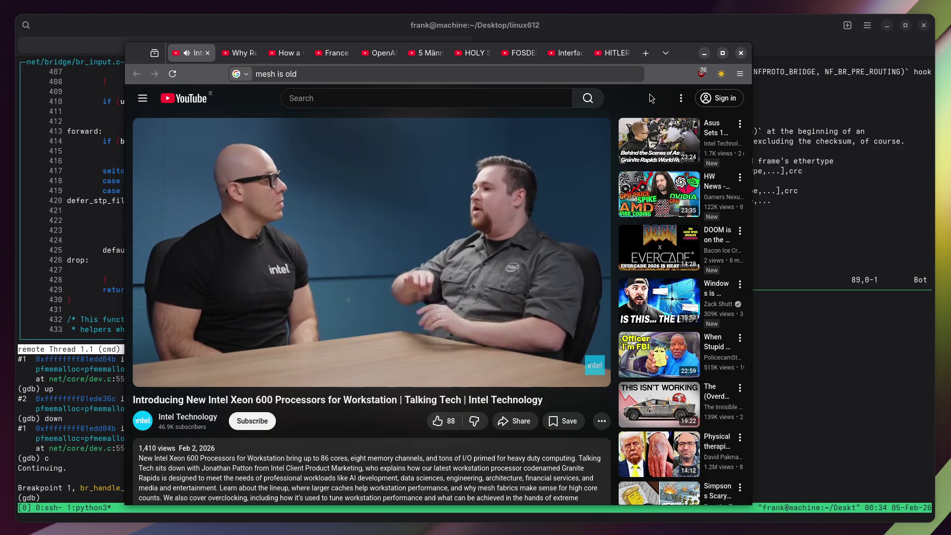
left_click(545, 76)
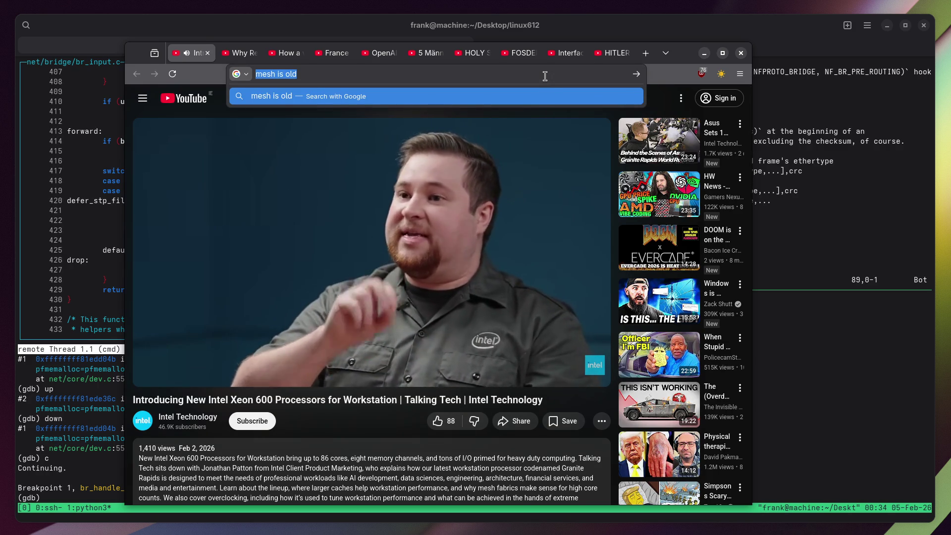
key("BackSpace")
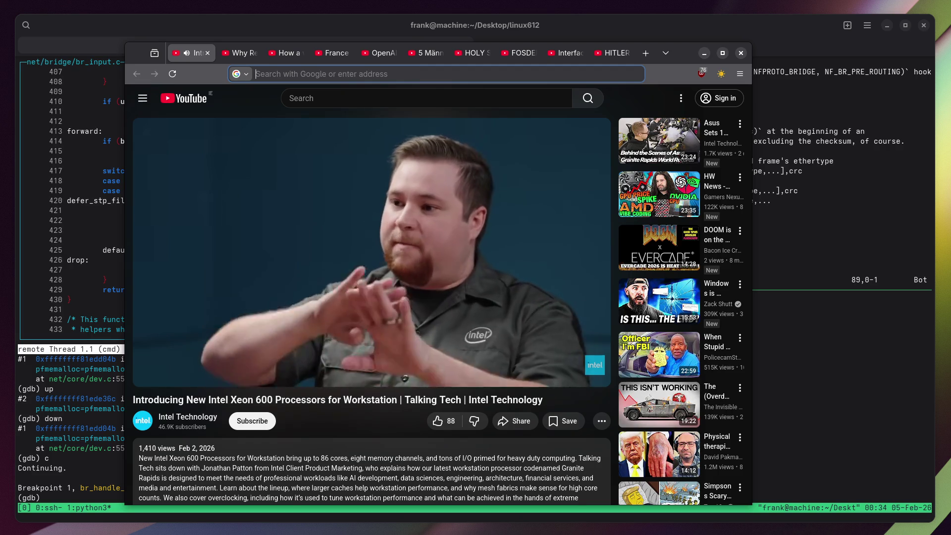
Write an 'is he sure' note, replace it with an insult, and clear the bar.
key("ctrl+l")
type("is he syre")
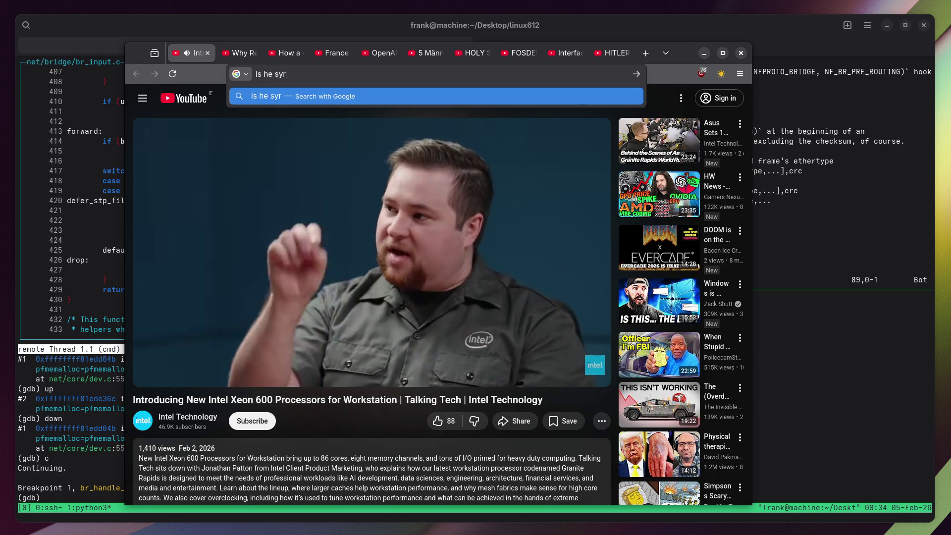
key("BackSpace")
key("BackSpace")
key("BackSpace")
type("yre")
key("BackSpace")
key("BackSpace")
key("BackSpace")
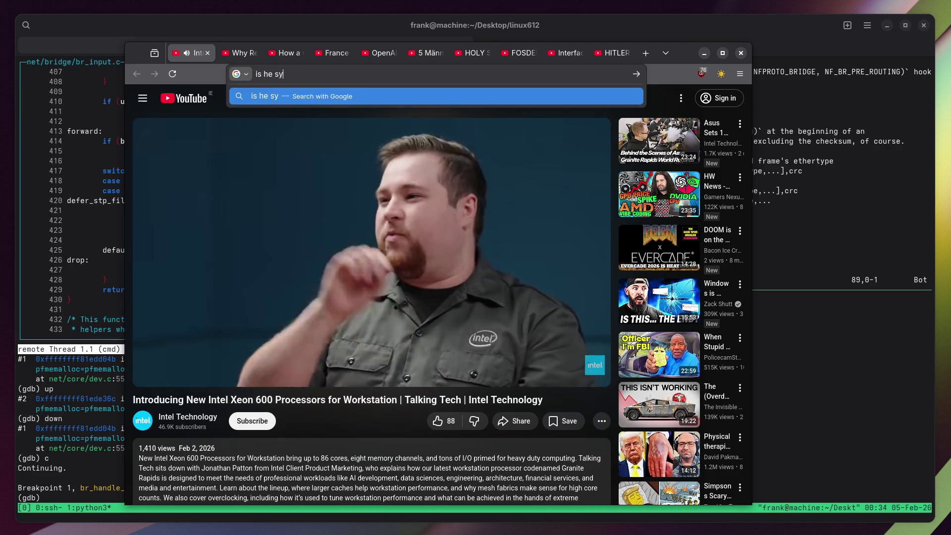
type("ure")
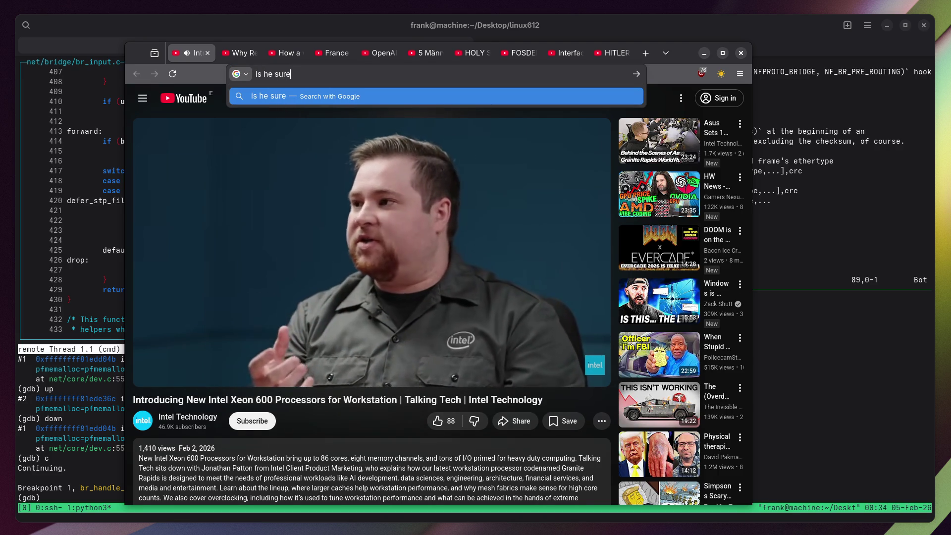
key("ctrl+a")
key("BackSpace")
type("bastard")
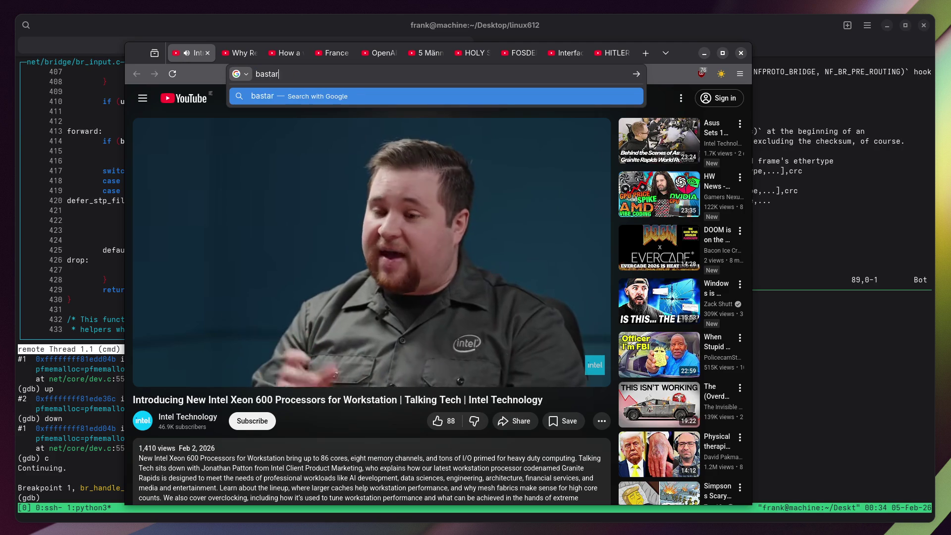
key("ctrl+a")
key("BackSpace")
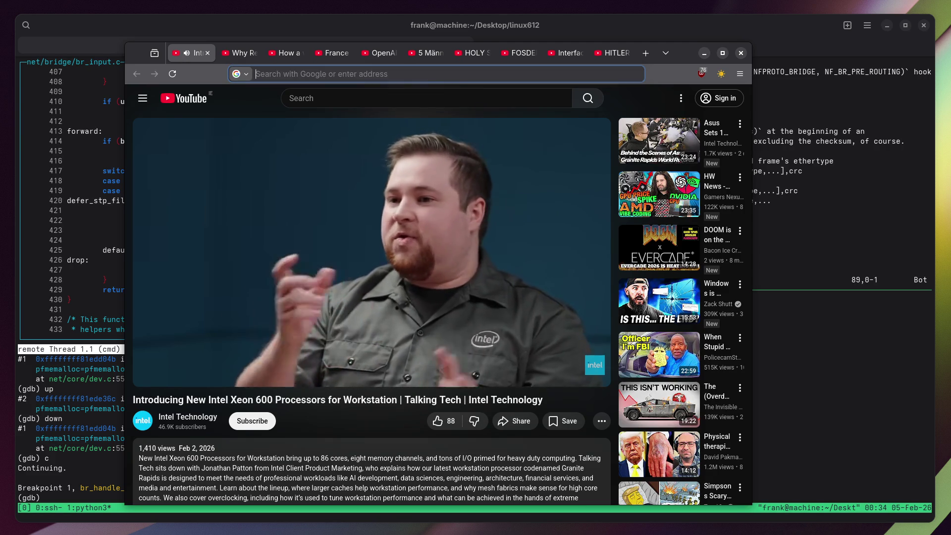
Write and wipe a note about 86 interconnected cores, then begin a 'wikichip xeon arch' search in a new tab.
type("86 cores")
key("Left")
key("Left")
key("Left")
key("BackSpace")
type("6 cores and each con")
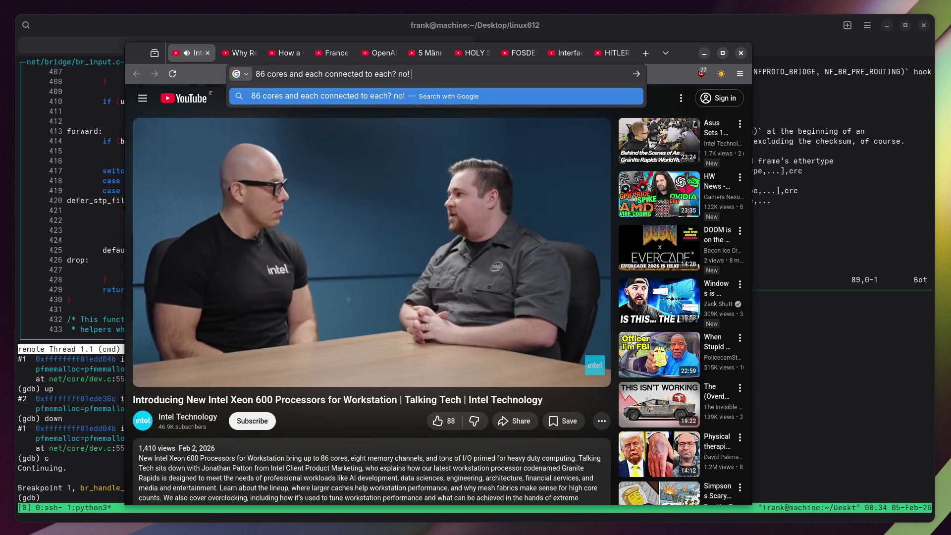
type("he needs a sla")
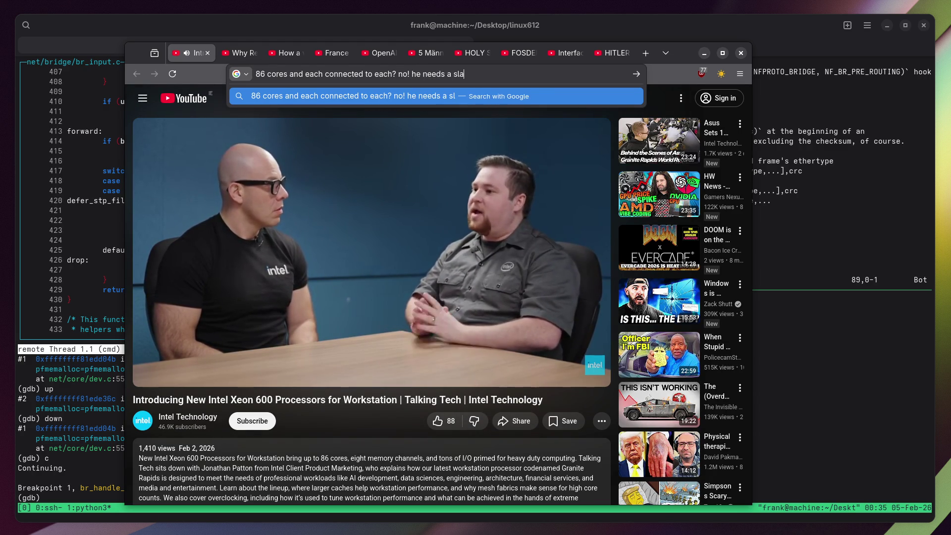
type("p in the neck")
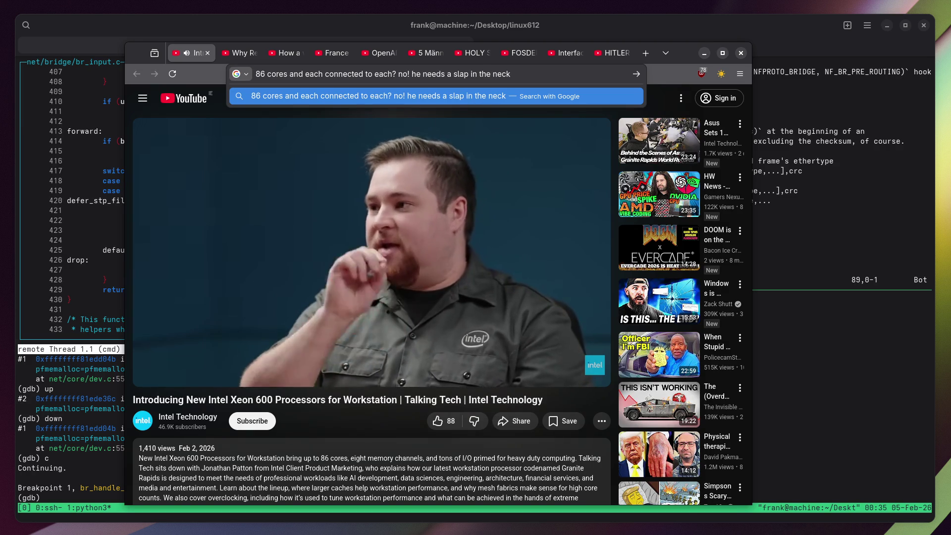
key("ctrl+a")
key("BackSpace")
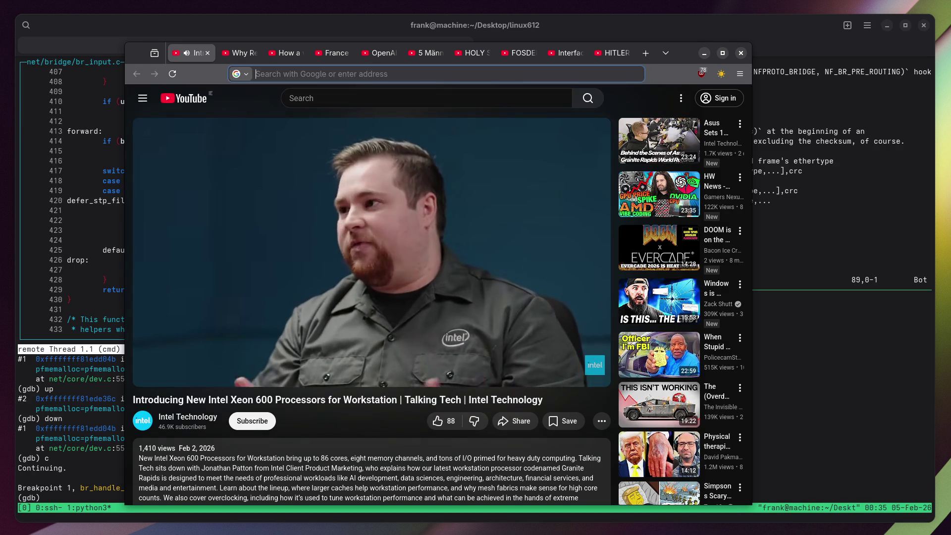
key("ctrl+t")
type("wikichip xeon arch")
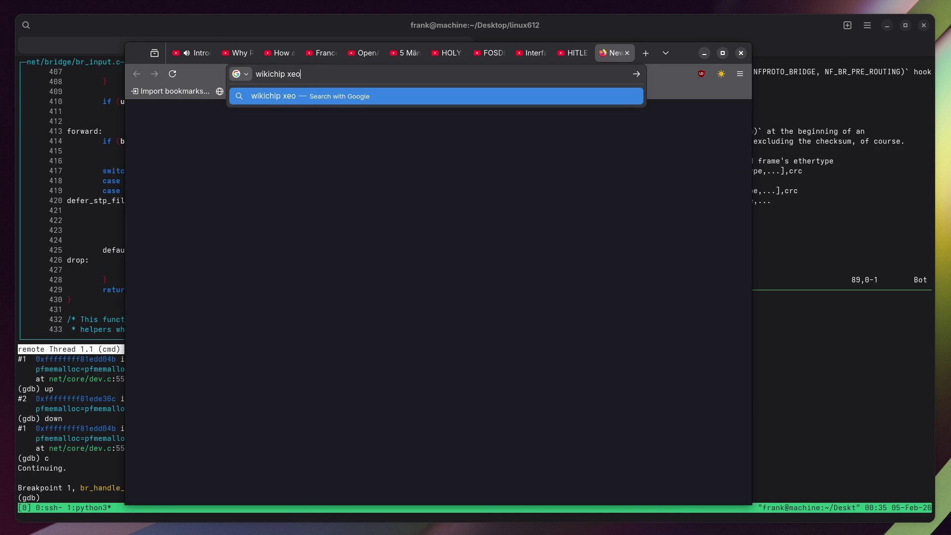
Search 'wikichip xeon arch', open the Mesh Interconnect Architecture page, retry its Origin Unreachable error, then close it.
key("Return")
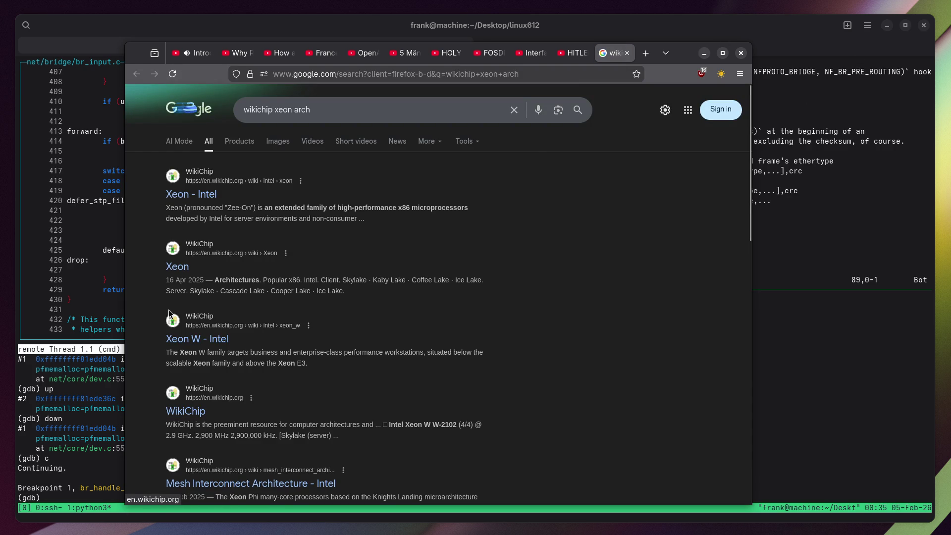
middle_click(251, 483)
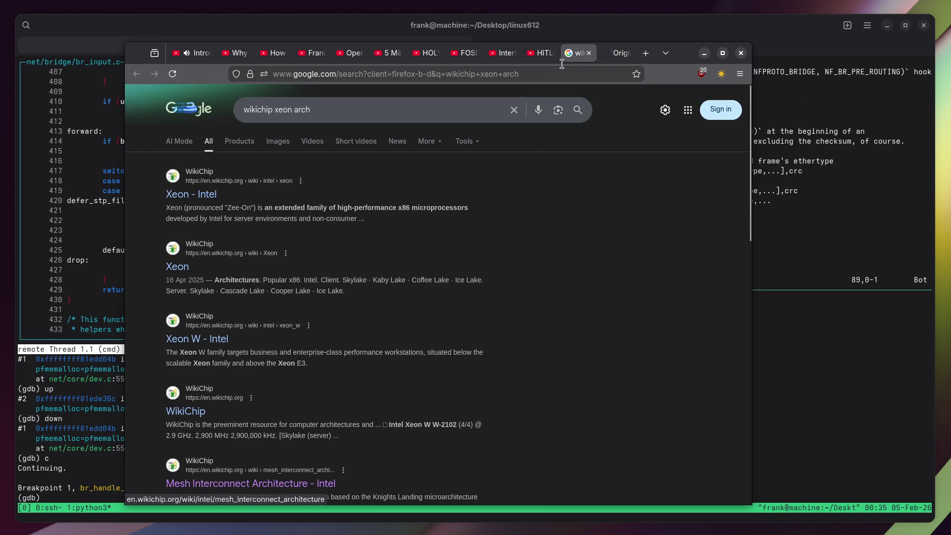
left_click(614, 53)
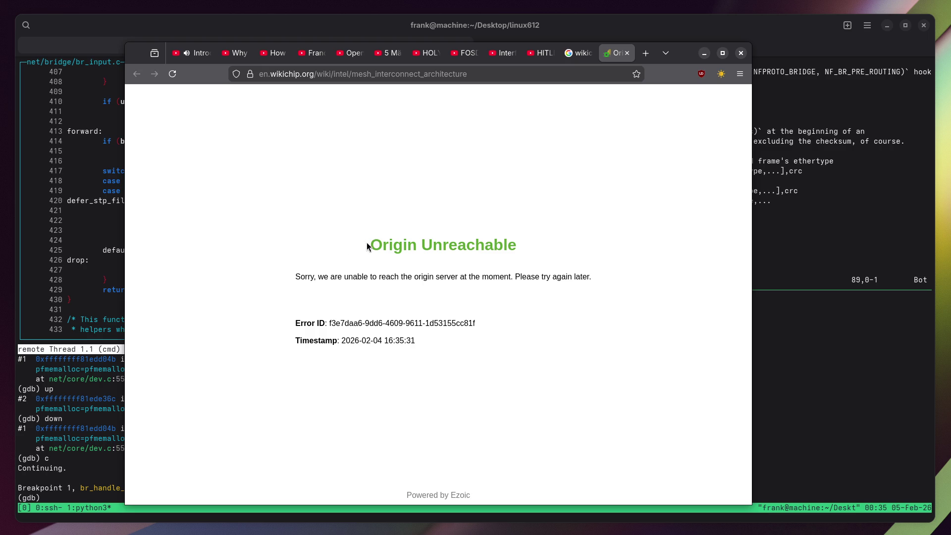
left_click_drag(475, 245, 518, 245)
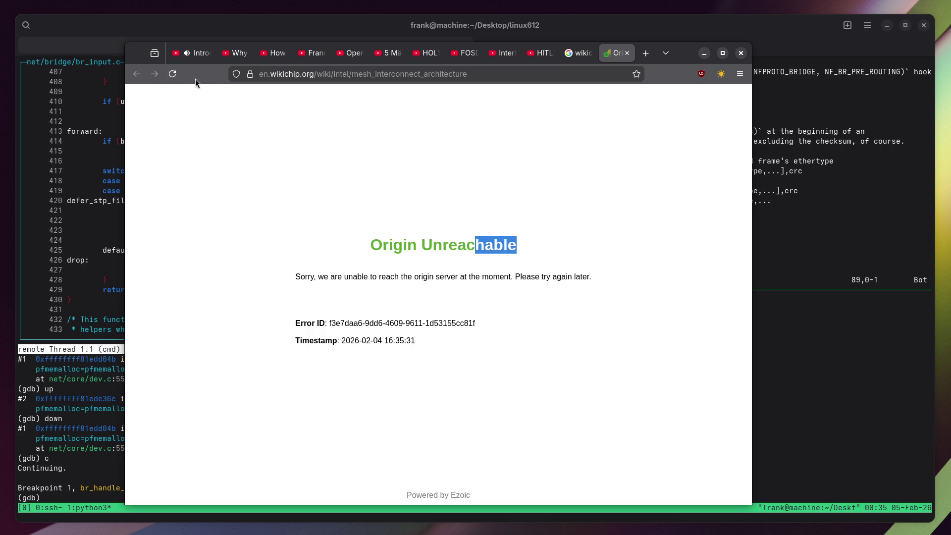
left_click(172, 74)
left_click(173, 73)
left_click(431, 74)
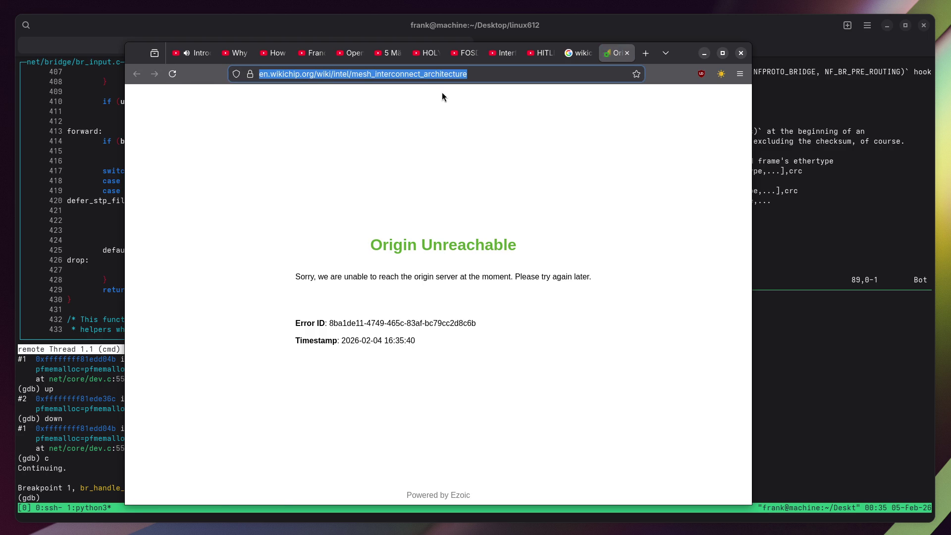
left_click(627, 53)
Find WikiChip's Skylake server SNC mesh diagram in Google Images and open it in its own tab.
left_click(284, 141)
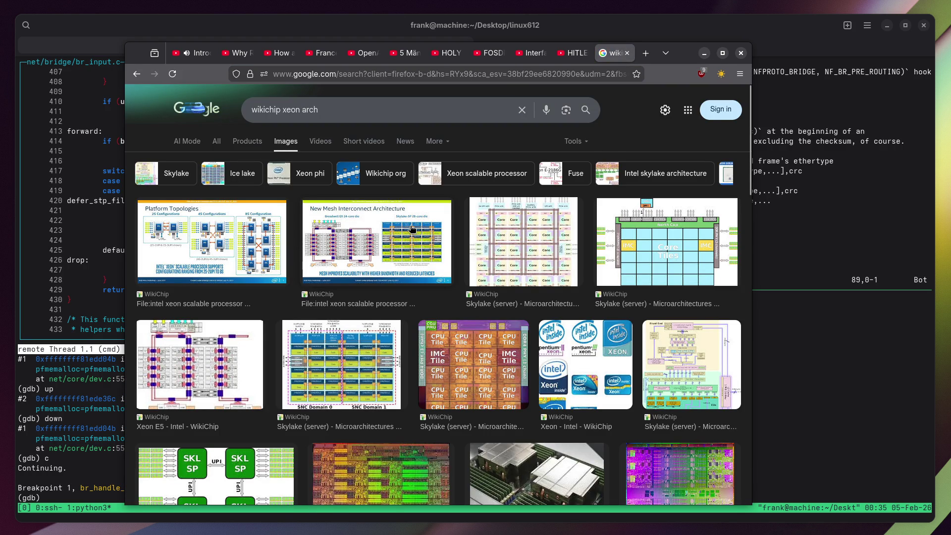
left_click(334, 357)
right_click(643, 291)
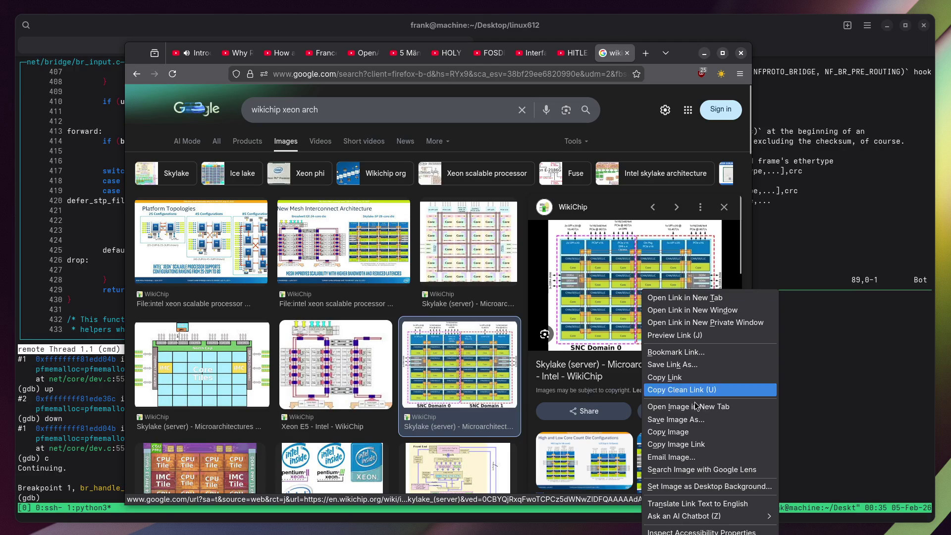
left_click(696, 431)
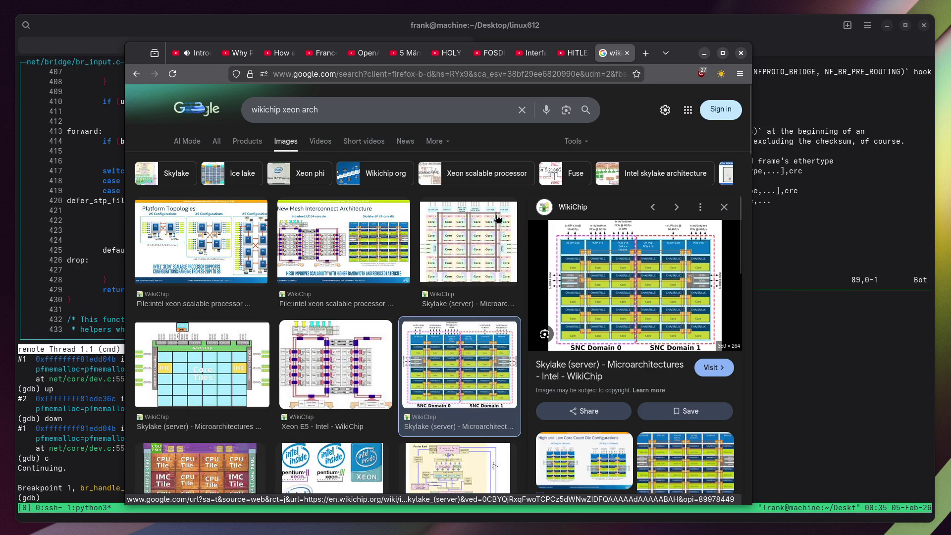
right_click(626, 287)
left_click(659, 400)
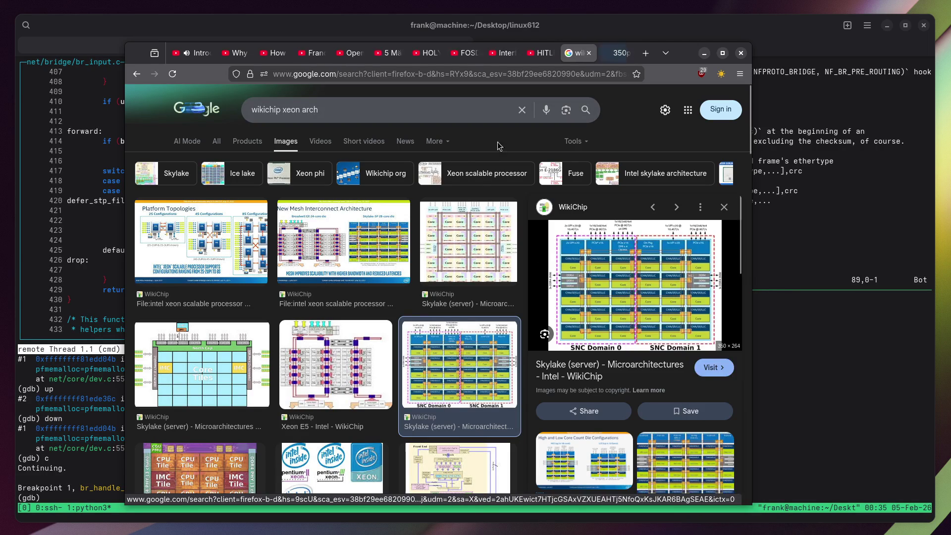
left_click(620, 53)
Copy the SNC Domain 0/1 diagram image to the clipboard.
scroll(435, 277, "up", 5)
right_click(435, 253)
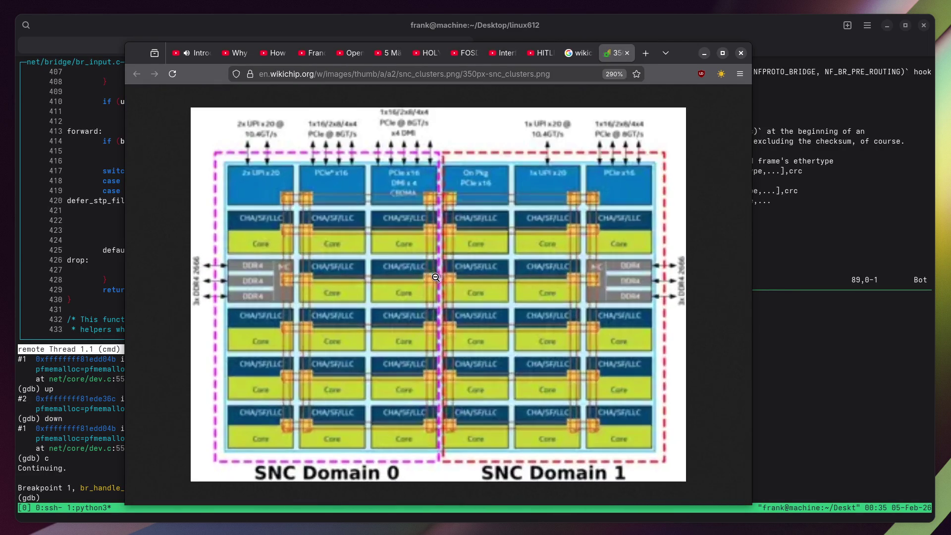
key("Escape")
key("super")
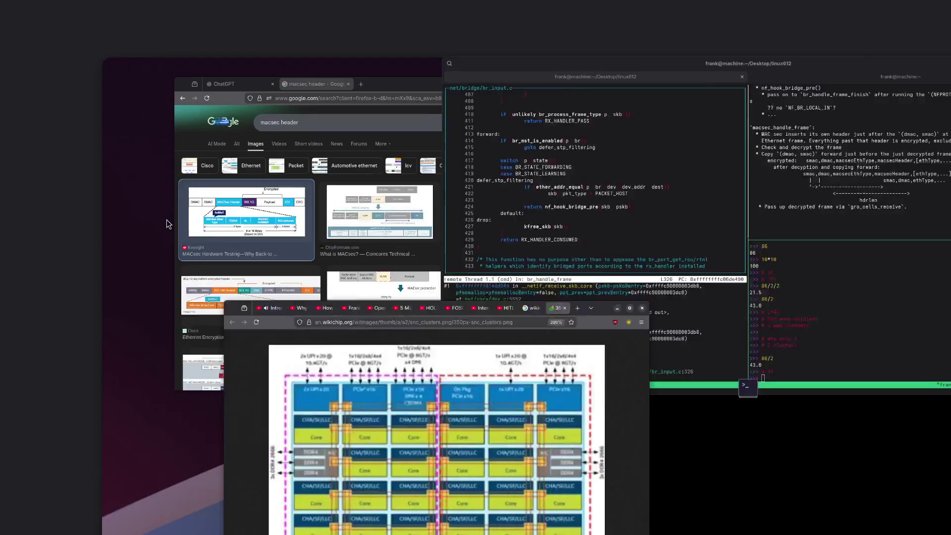
key("Escape")
right_click(355, 228)
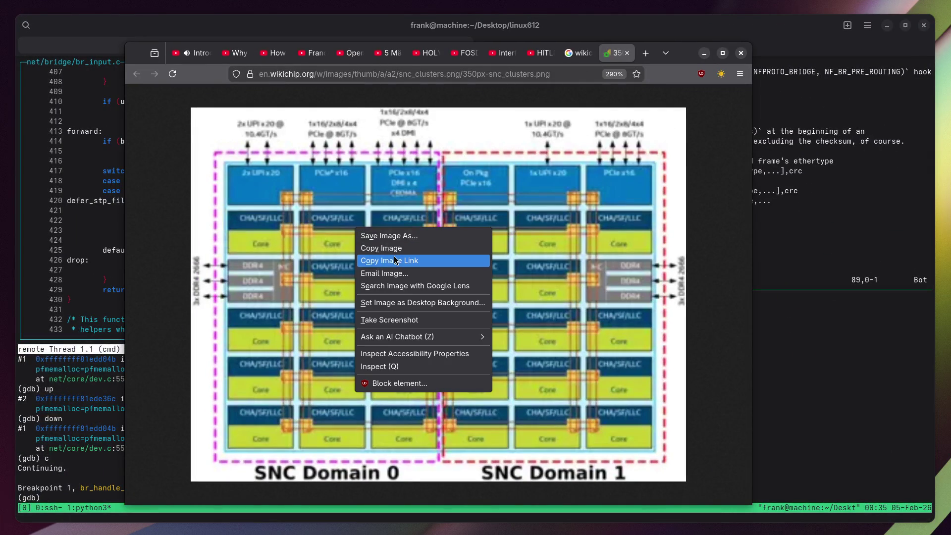
left_click(394, 252)
key("ctrl+t")
type("e")
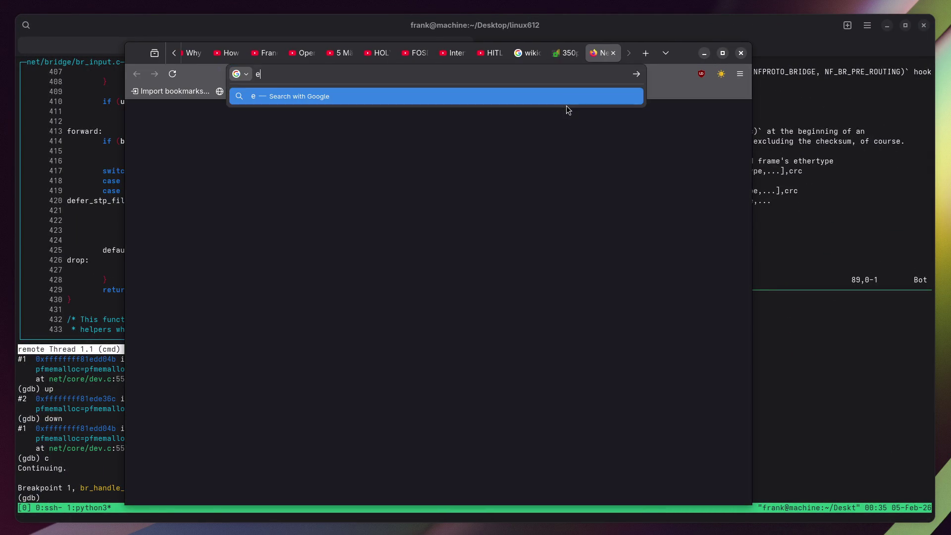
type("xcalidraw")
Open Excalidraw from Google and paste the SNC diagram image, enlarging it about threefold.
key("Return")
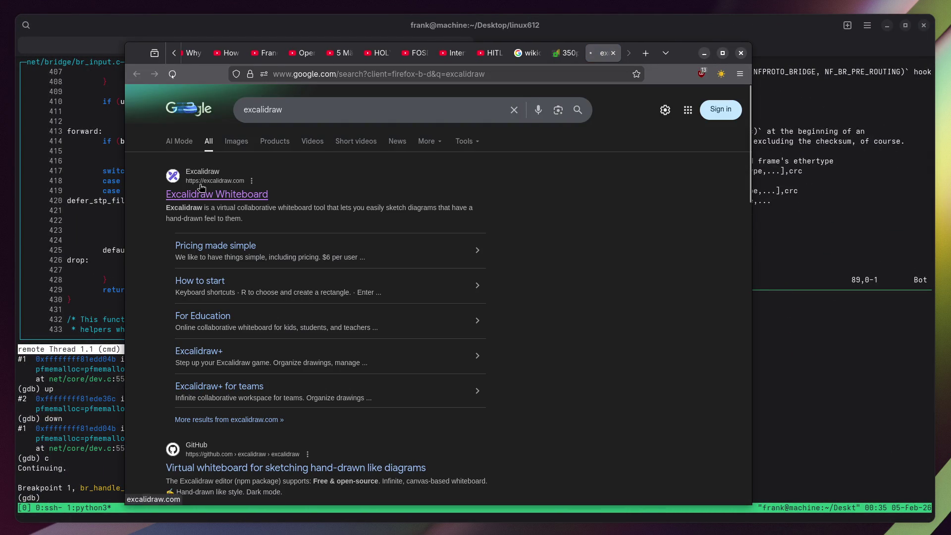
left_click(201, 187)
left_click(387, 320)
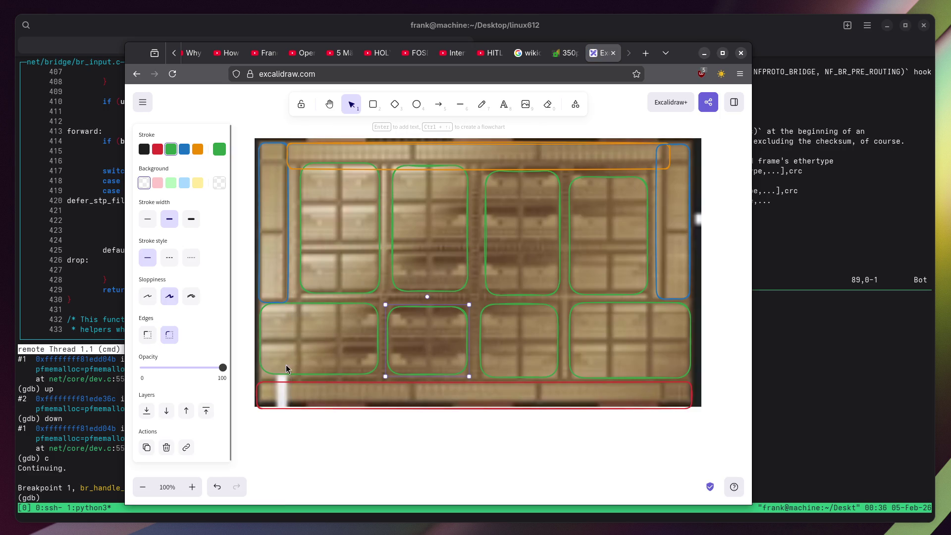
scroll(426, 482, "down", 5)
key("ctrl+v")
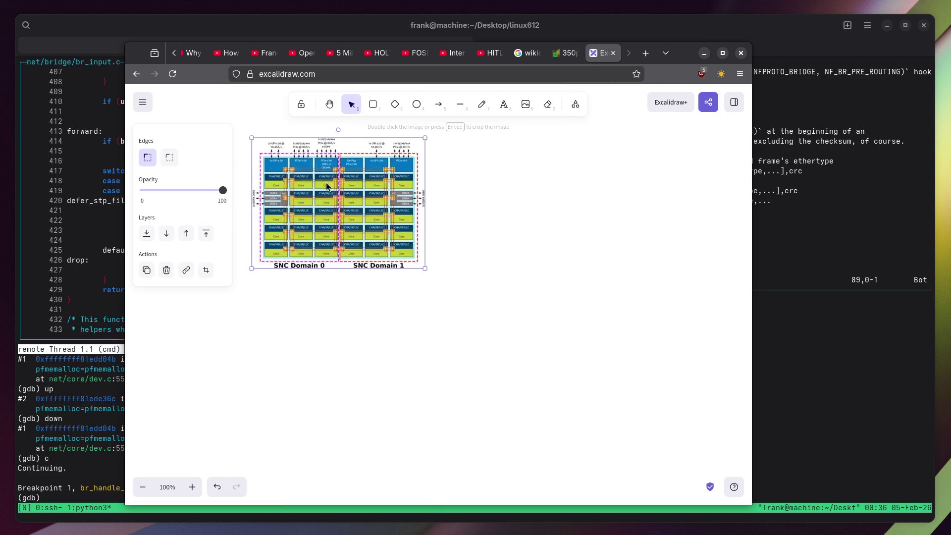
left_click_drag(324, 179, 425, 256)
left_click_drag(506, 309, 732, 498)
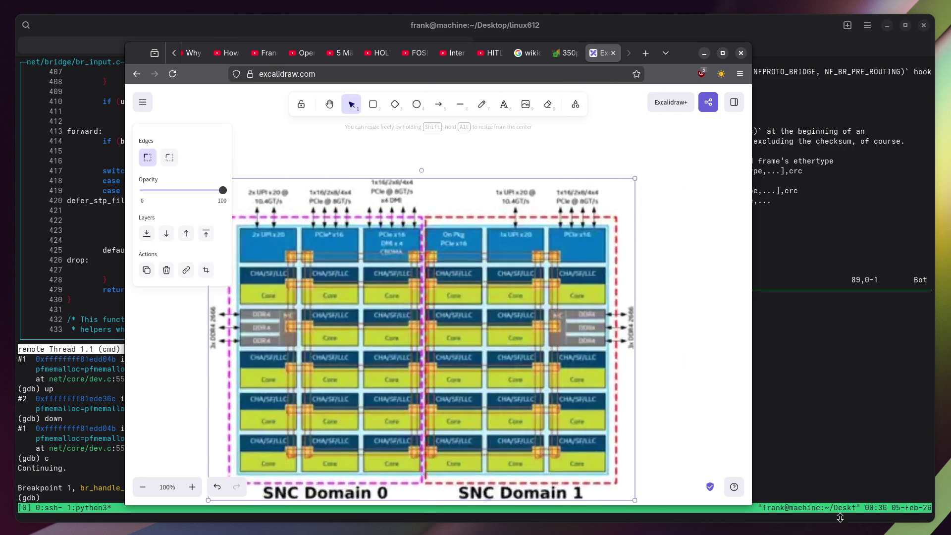
Reposition the diagram and start the address-bar note 'you can go horizontal, then vertical'.
left_click_drag(507, 296, 563, 260)
scroll(539, 254, "up", 1)
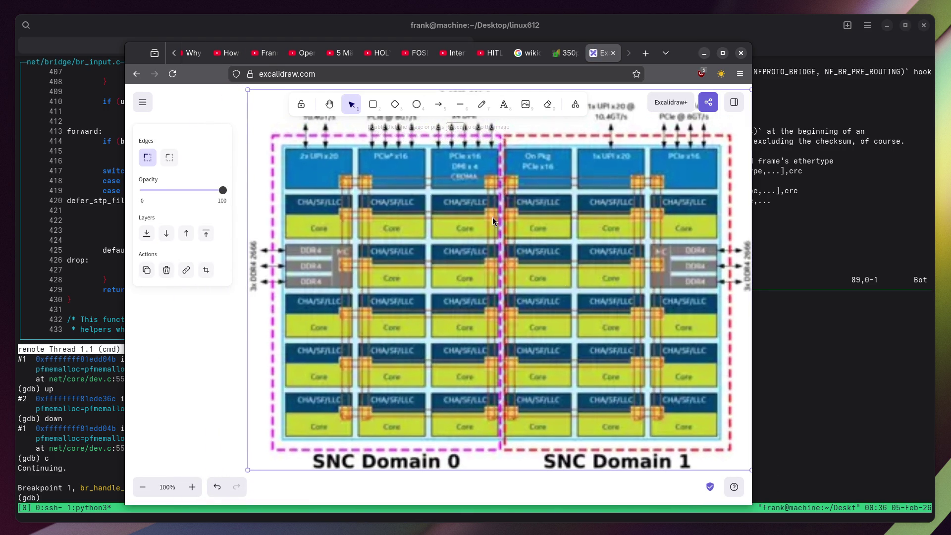
left_click(239, 143)
left_click(285, 74)
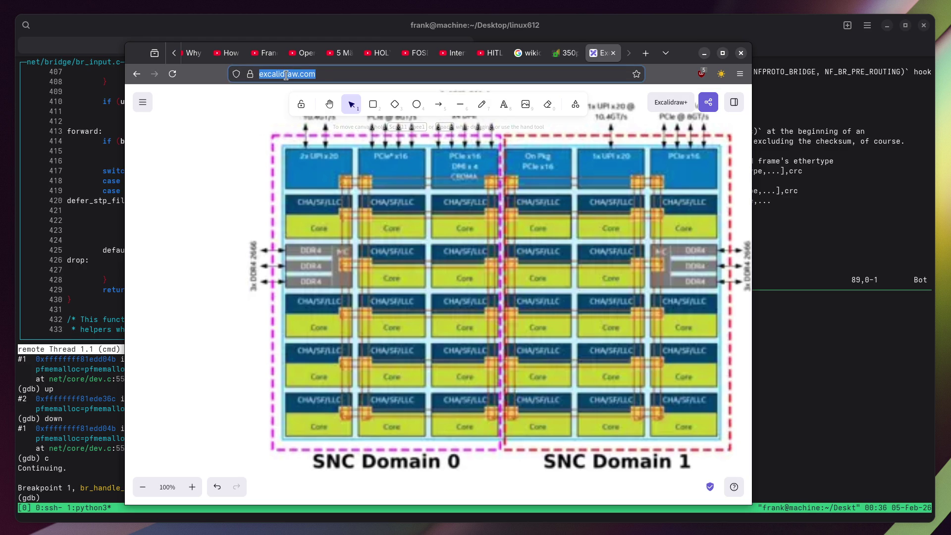
type("you can go hori")
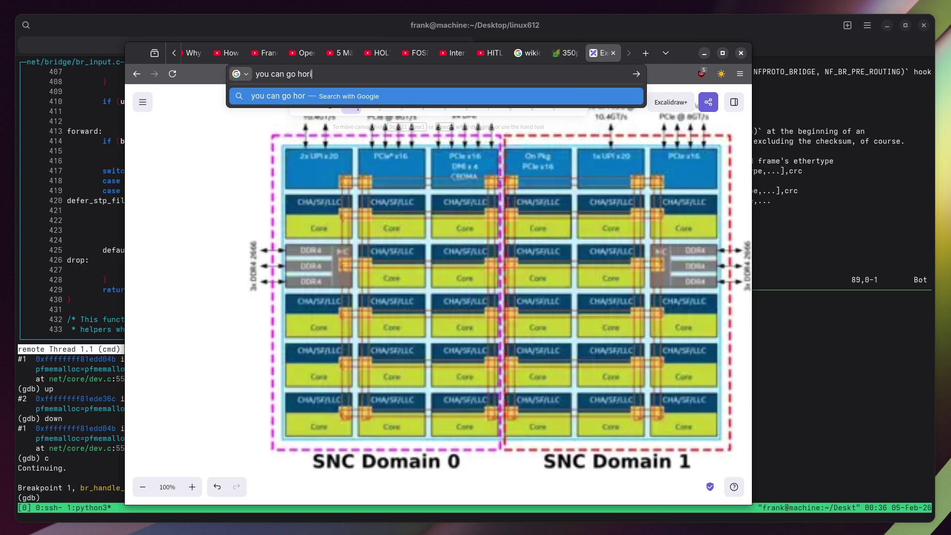
type("zantol, then ver")
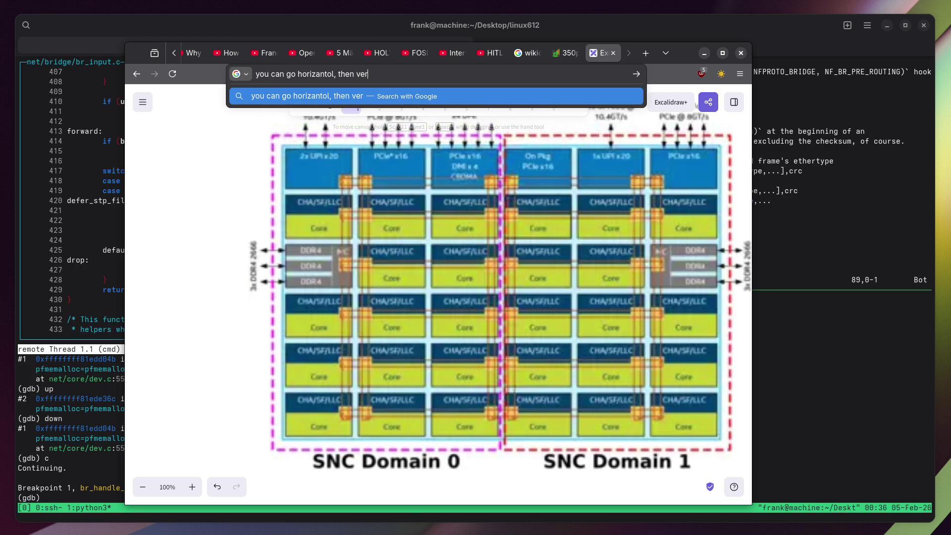
type("tical")
Fix the misspelled 'horizontal' in the address-bar note and add '(or other way around; forgotten)'.
key("BackSpace")
type("o")
key("Right")
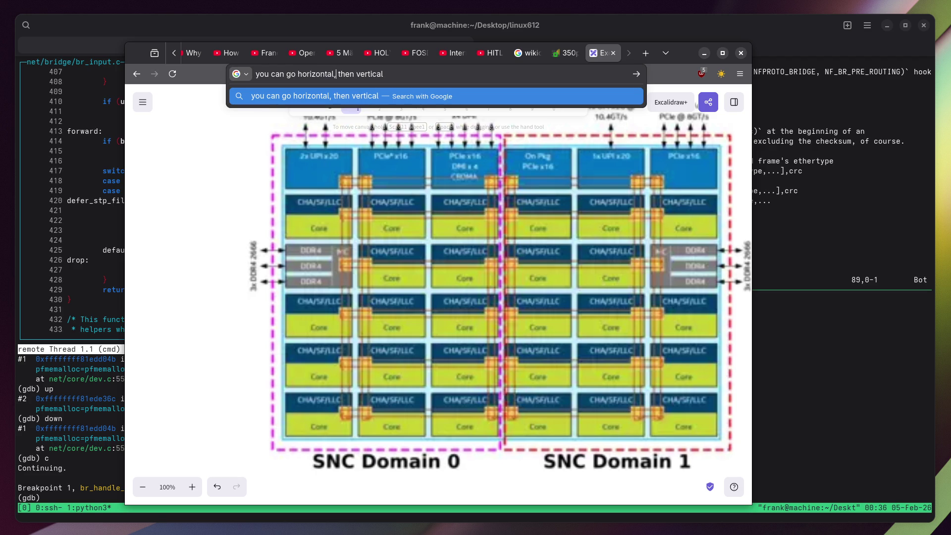
type("(or othe")
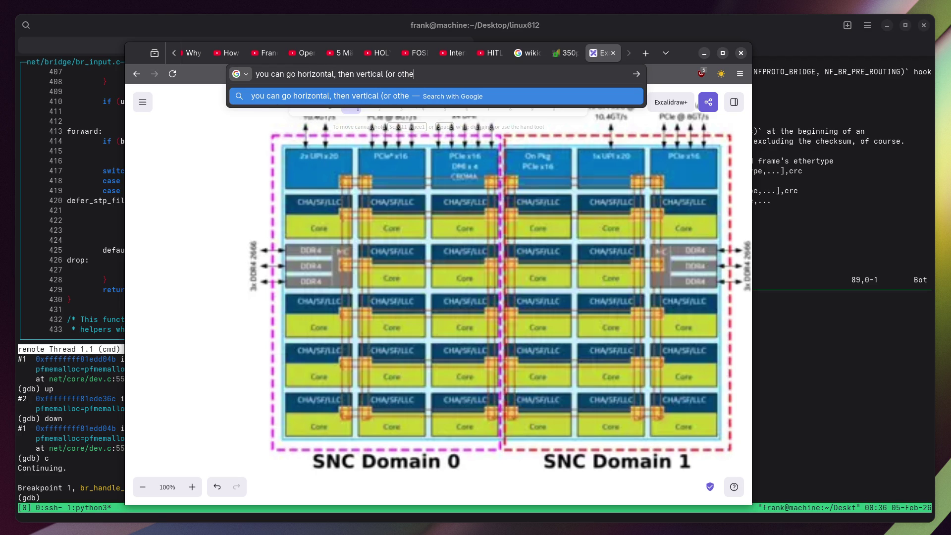
type("r way around; forg")
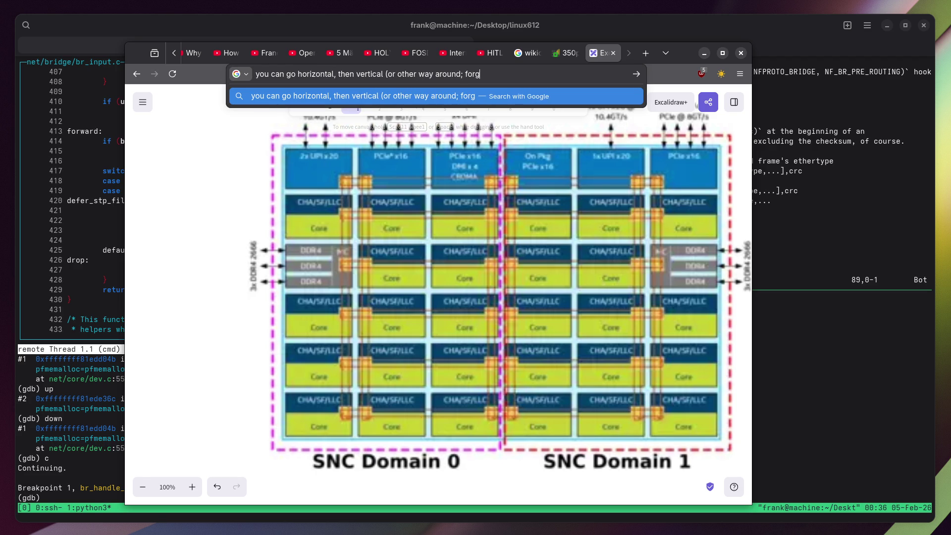
type("otten)")
left_click(188, 184)
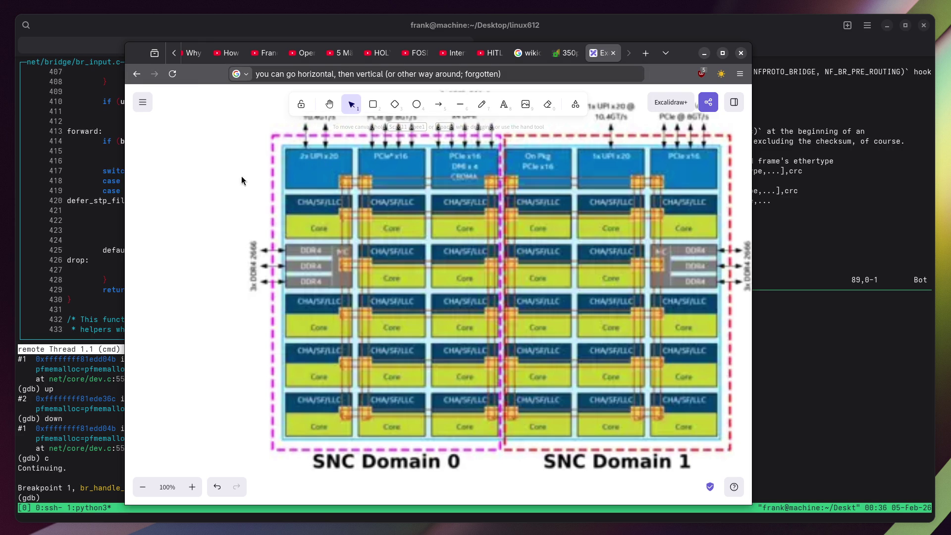
Draw a red horizontal line across the middle core row to SNC Domain 1.
left_click(460, 105)
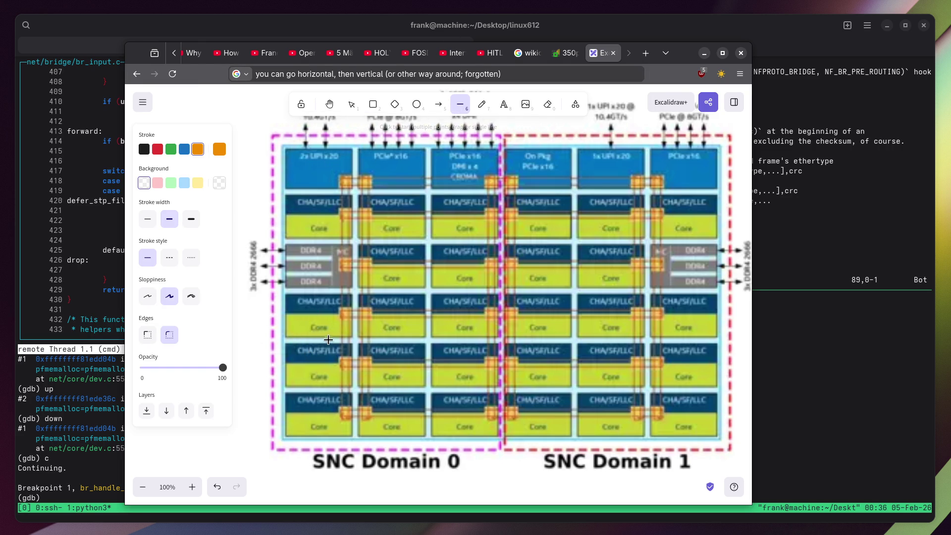
left_click(342, 313)
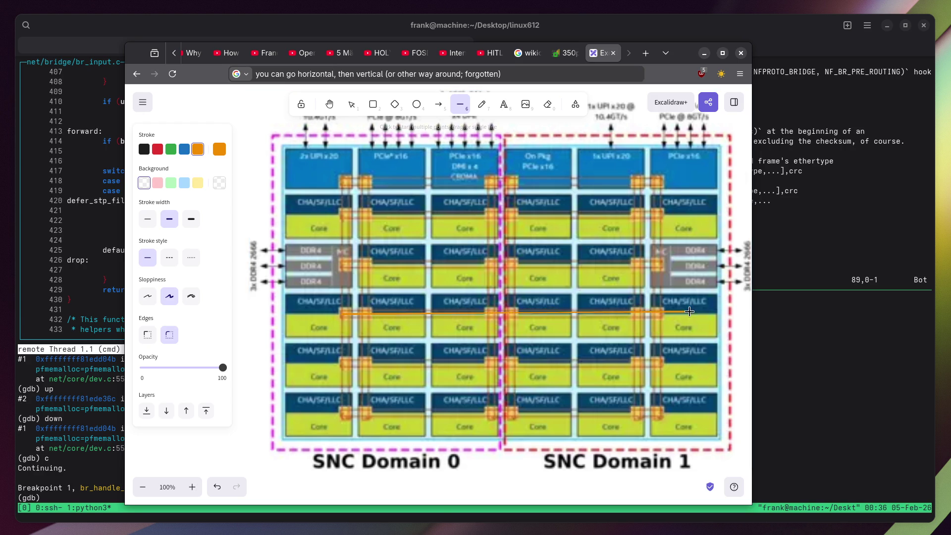
double_click(649, 315)
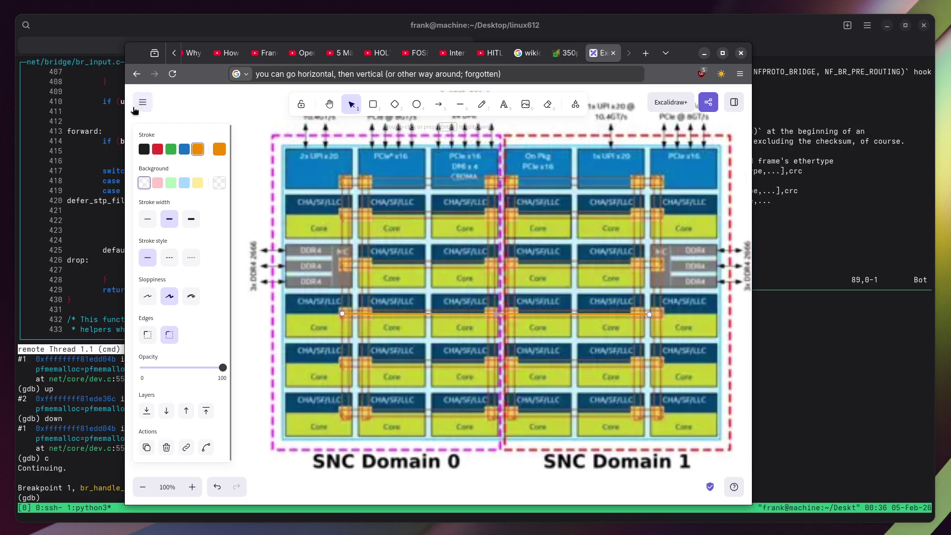
left_click(158, 149)
left_click(652, 308)
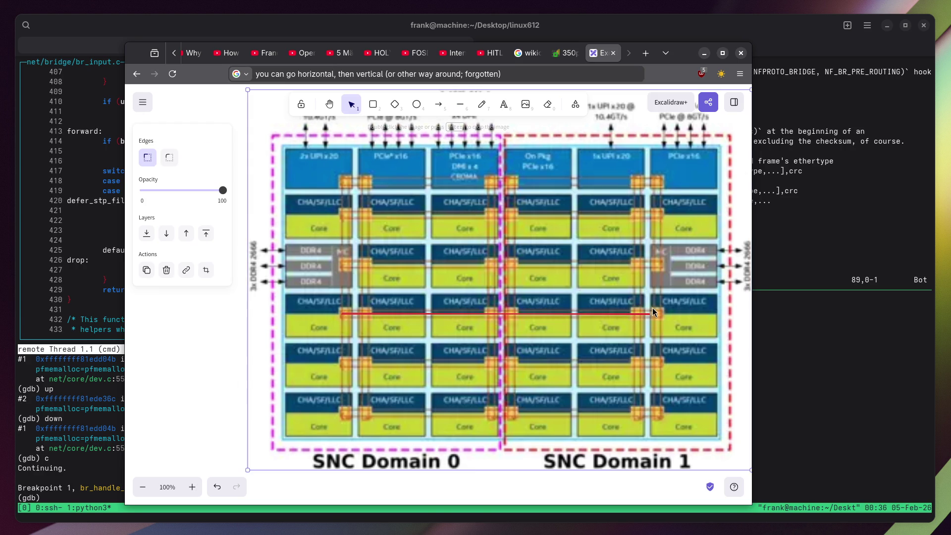
Add a red vertical line up SNC Domain 1 and note 'if other core on same lines want to use it, you have competition'.
left_click(460, 104)
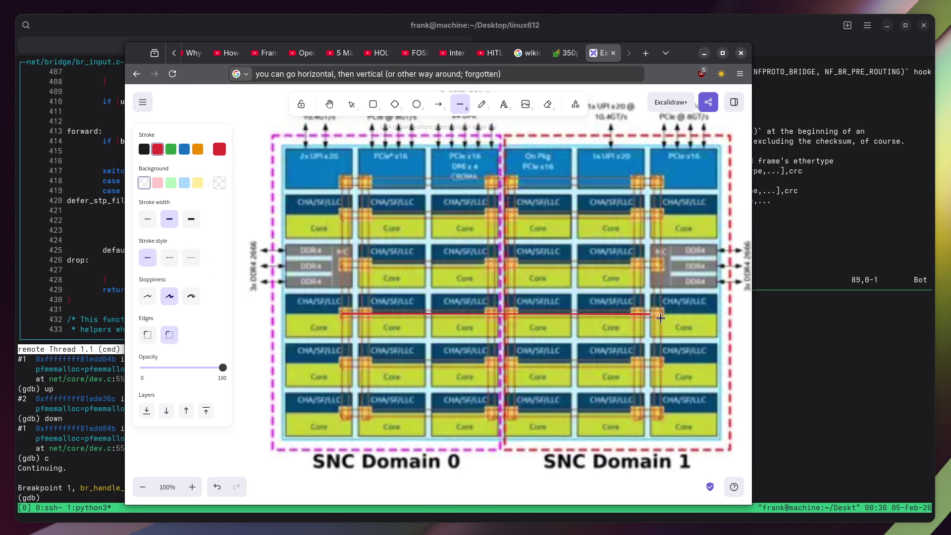
left_click(649, 312)
key("Escape")
left_click(553, 215)
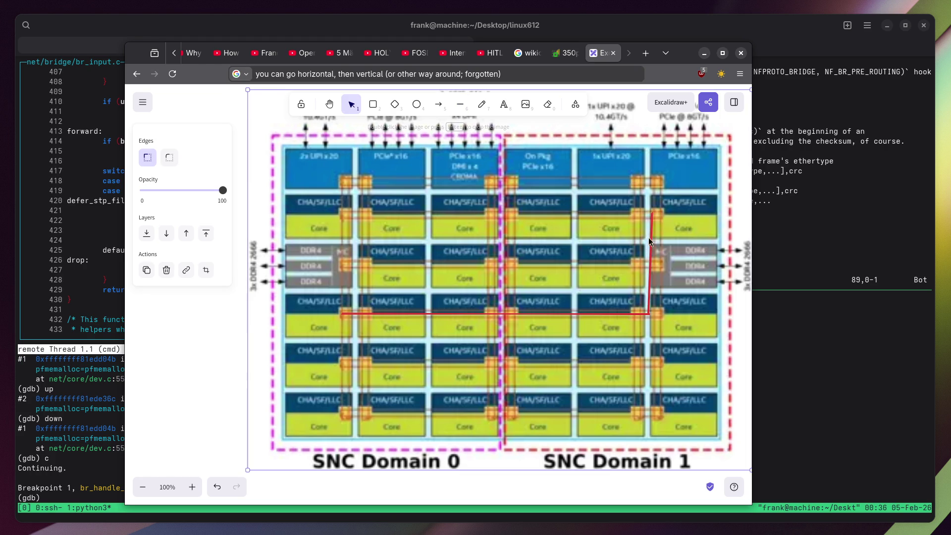
left_click(349, 74)
type("an")
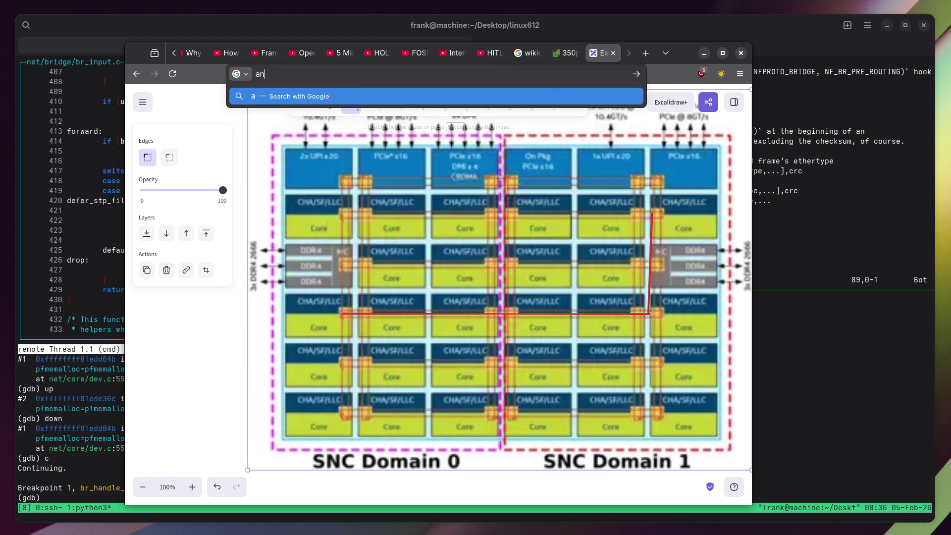
type("d if other core o")
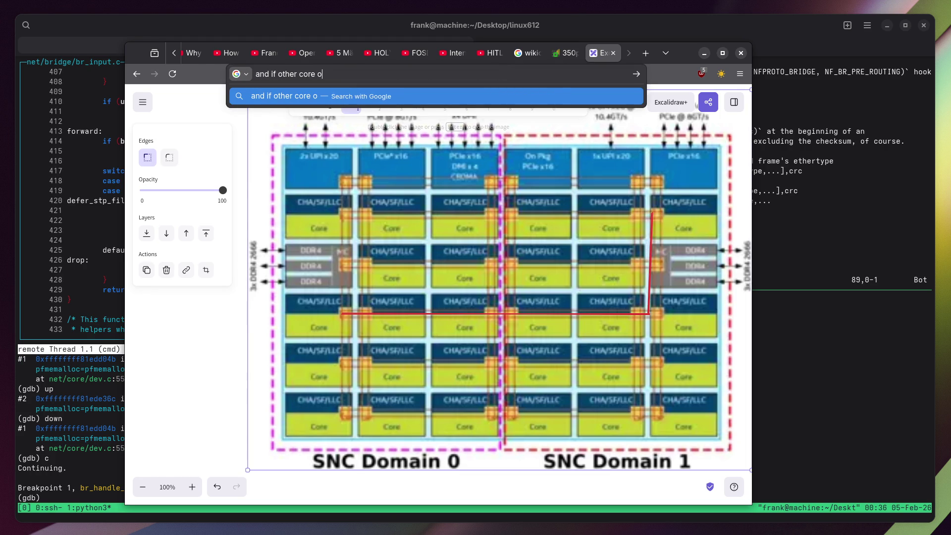
type("n same lines want")
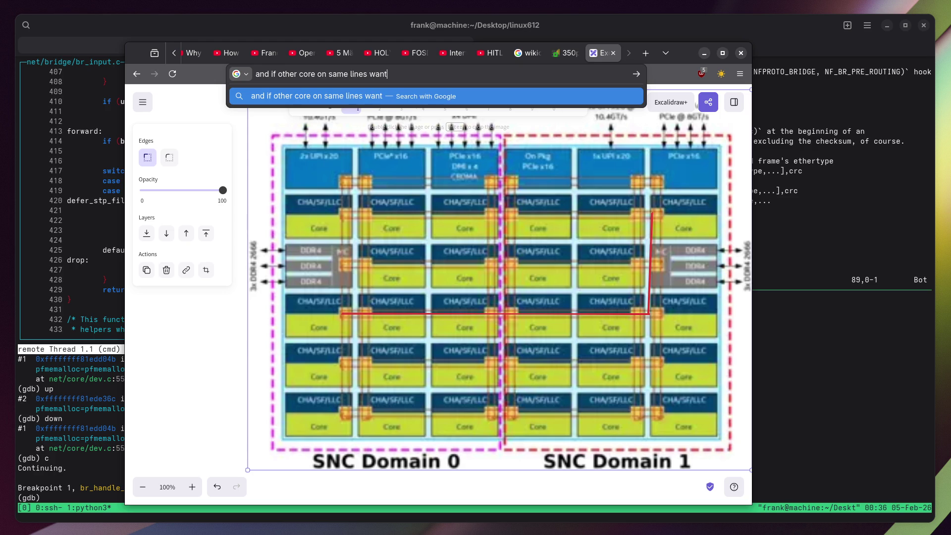
type(" to use it, ")
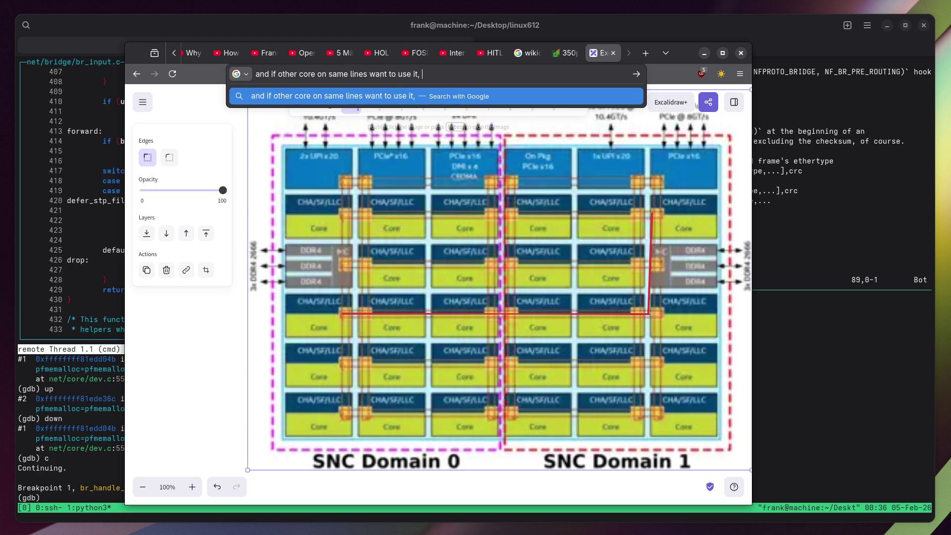
type("you hav")
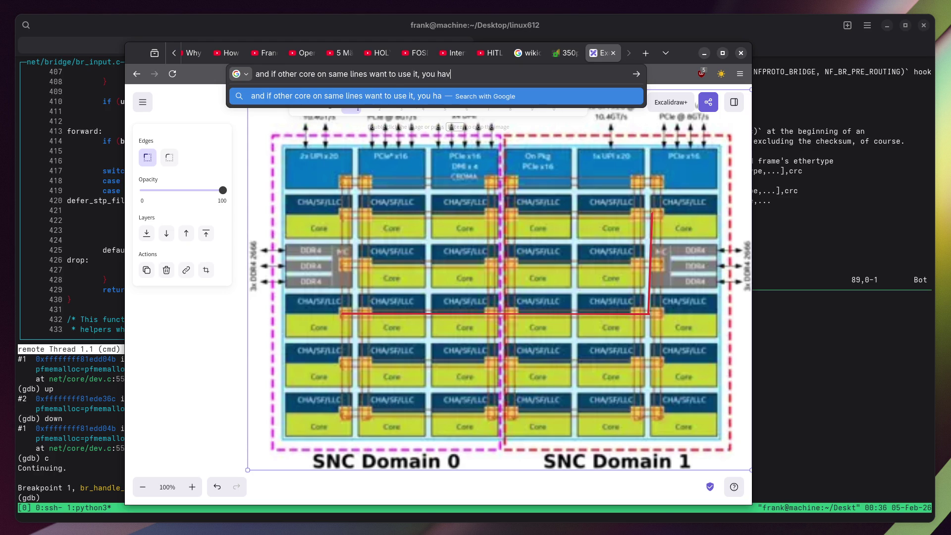
type("e competition")
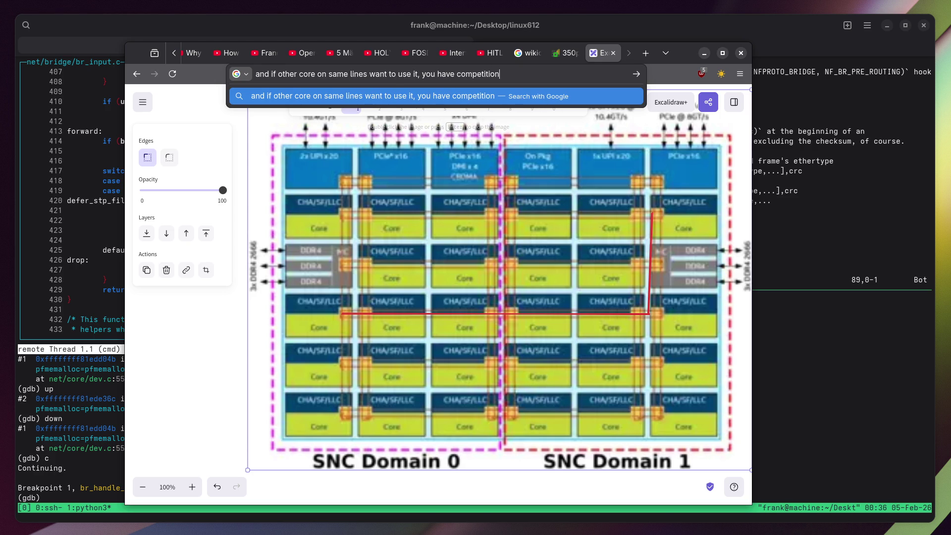
type("; no diu")
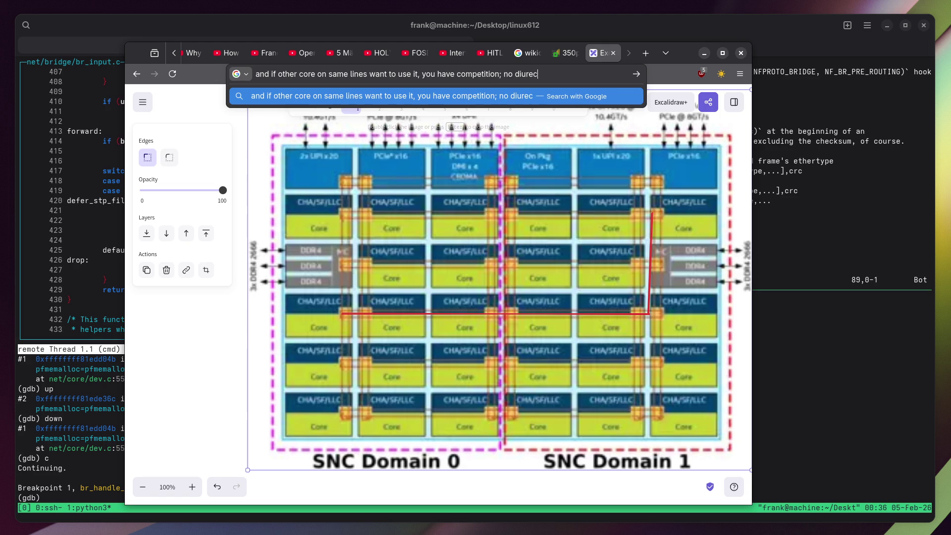
Correct the address-bar note to read 'direct connection'.
key("BackSpace")
type("rect connections")
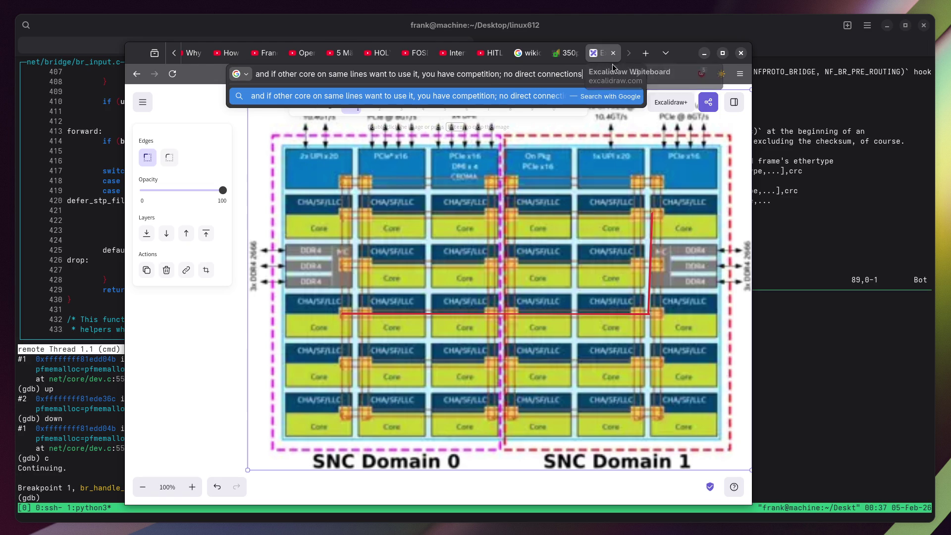
left_click(681, 78)
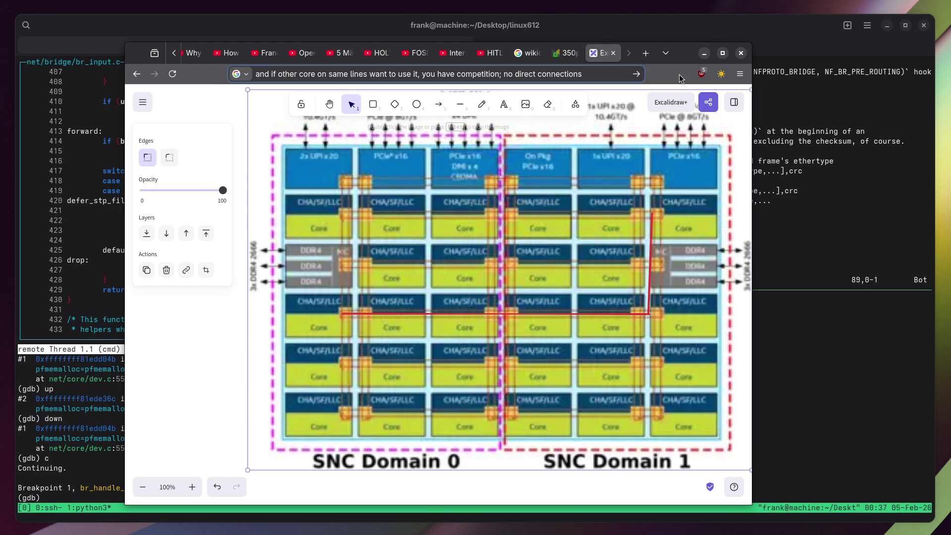
Draw a blue line across the middle core row, then a blue vertical line up SNC Domain 1.
left_click(460, 104)
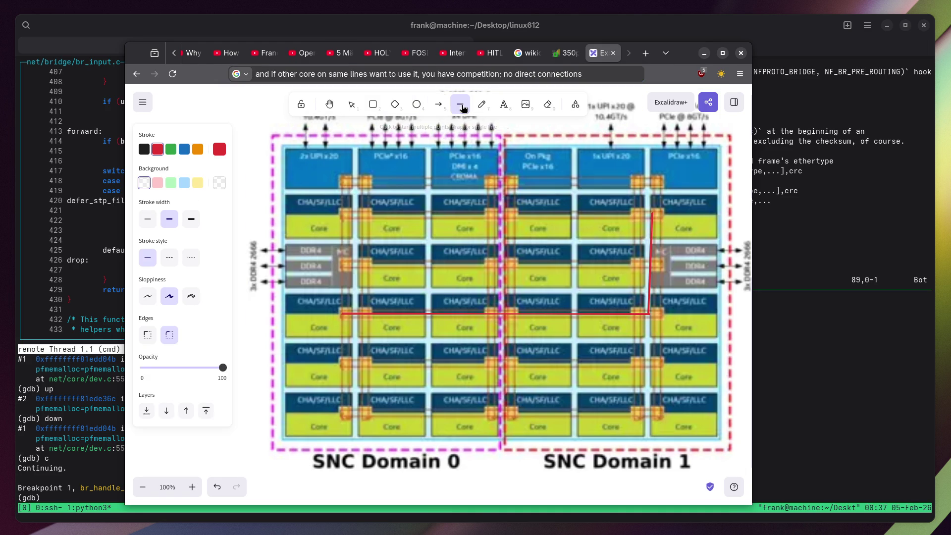
left_click(185, 150)
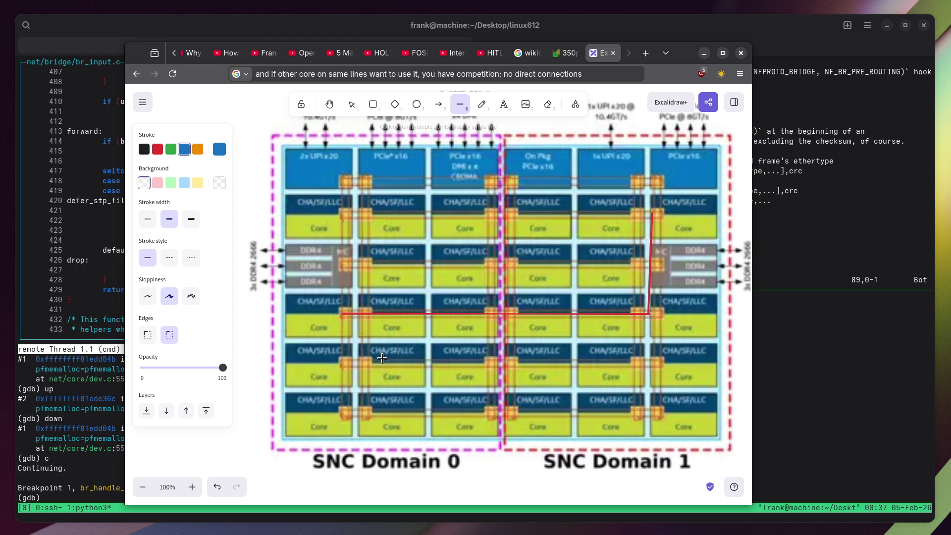
left_click(460, 320)
left_click(658, 321)
left_click(662, 325)
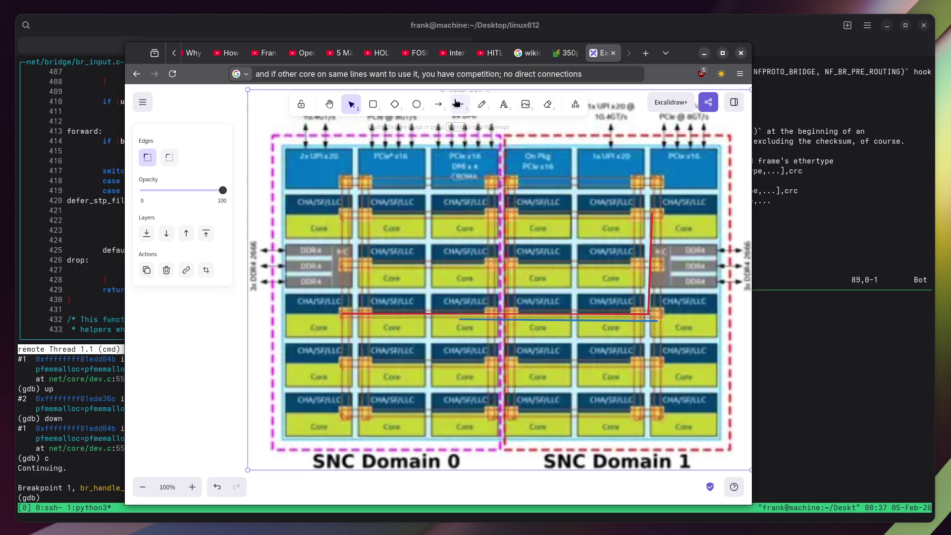
left_click(457, 103)
left_click(658, 321)
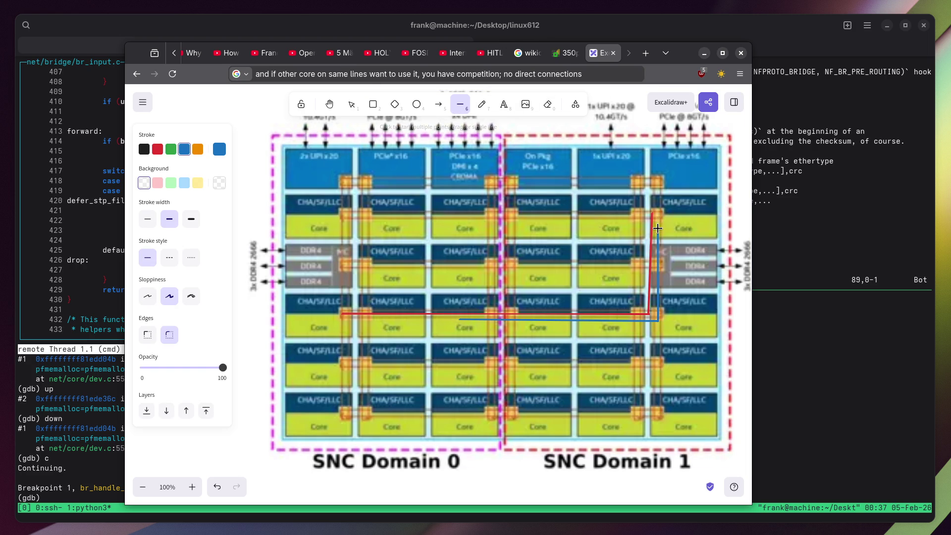
double_click(658, 228)
left_click(482, 296)
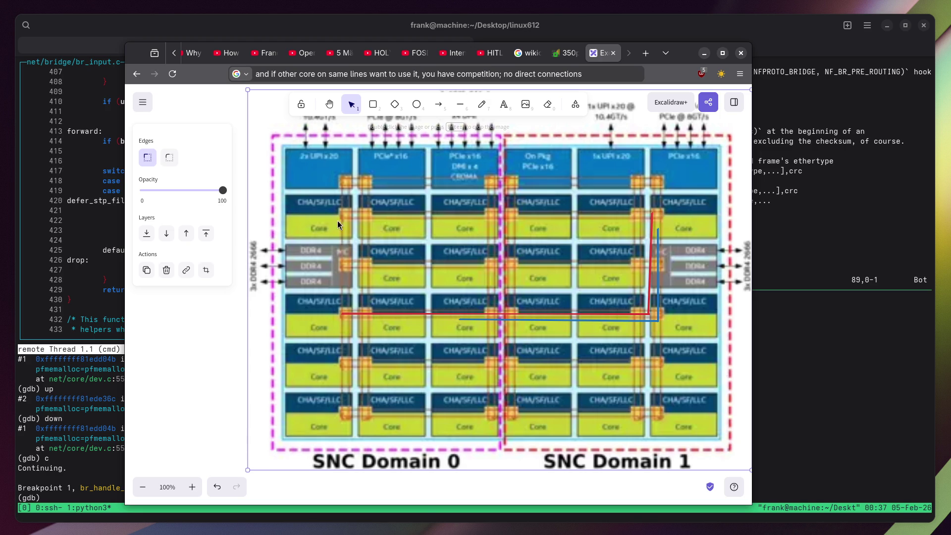
Add the note 'no load balancing' in the address bar and close the Excalidraw tab.
left_click(408, 74)
type("no ")
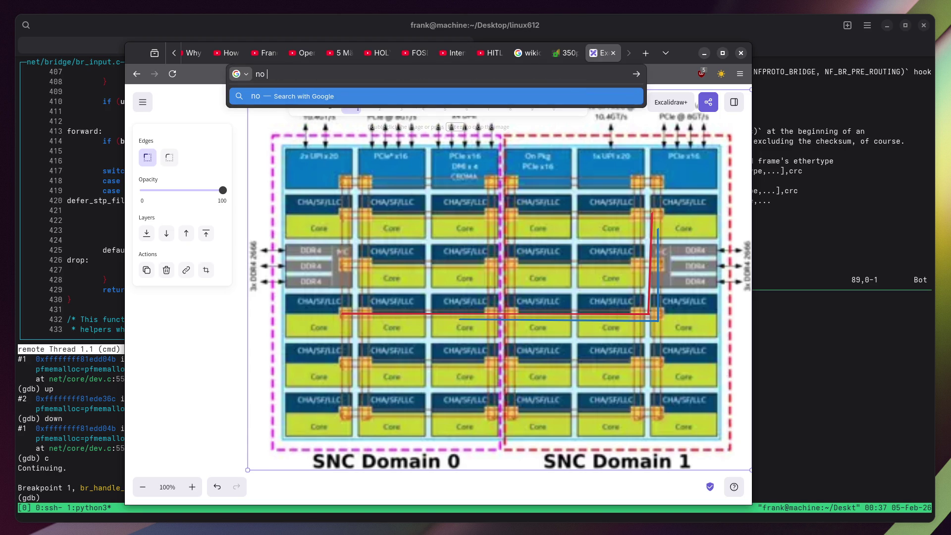
type("load balancing")
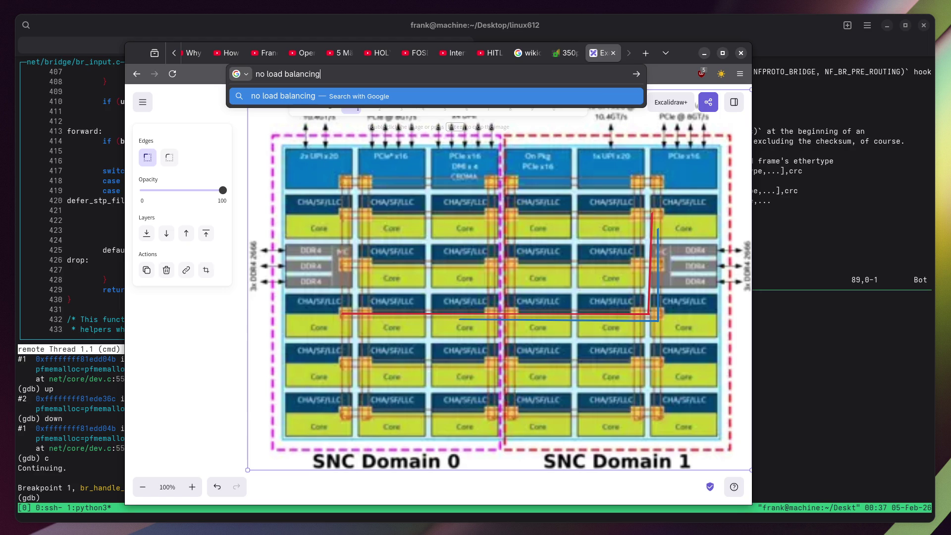
key("Escape")
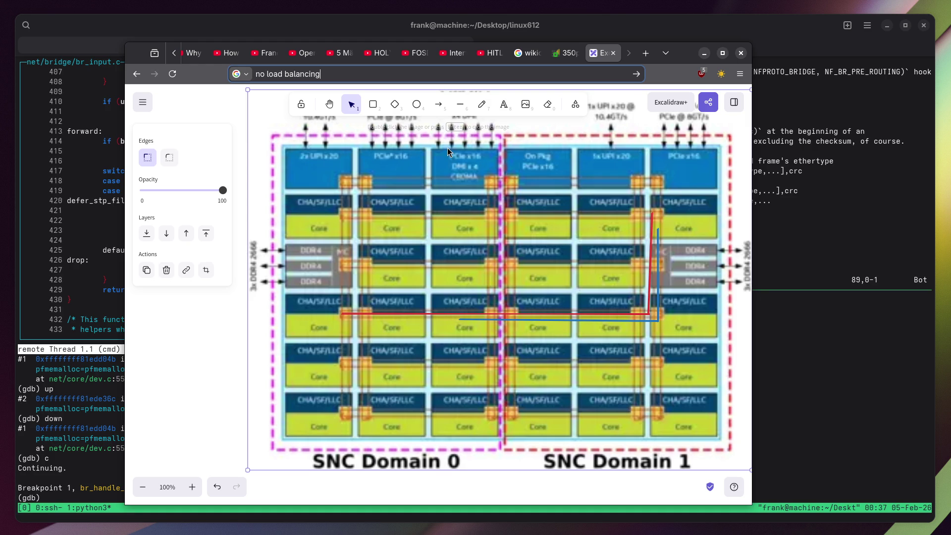
left_click(613, 53)
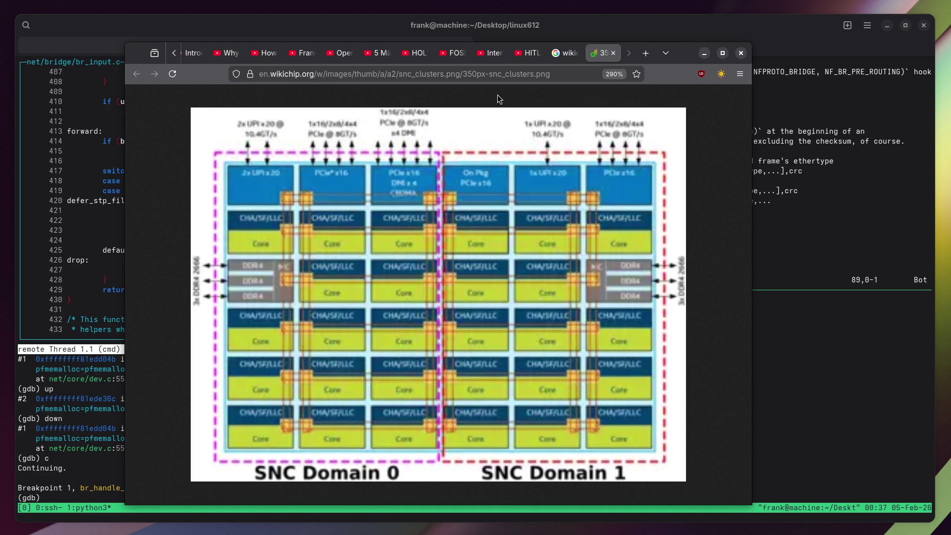
Close the WikiChip image tab, jot a note on the Intel Xeon video tab, then close it.
left_click(613, 53)
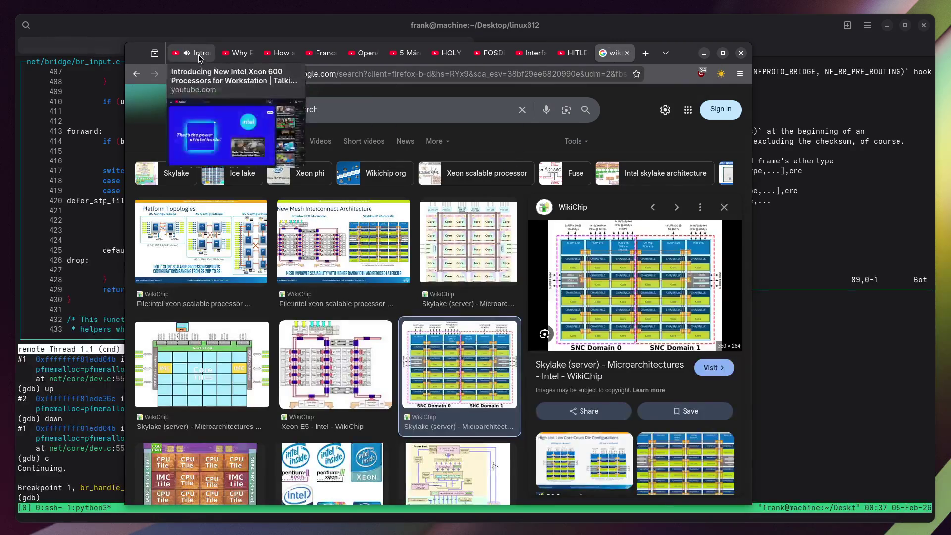
left_click(203, 58)
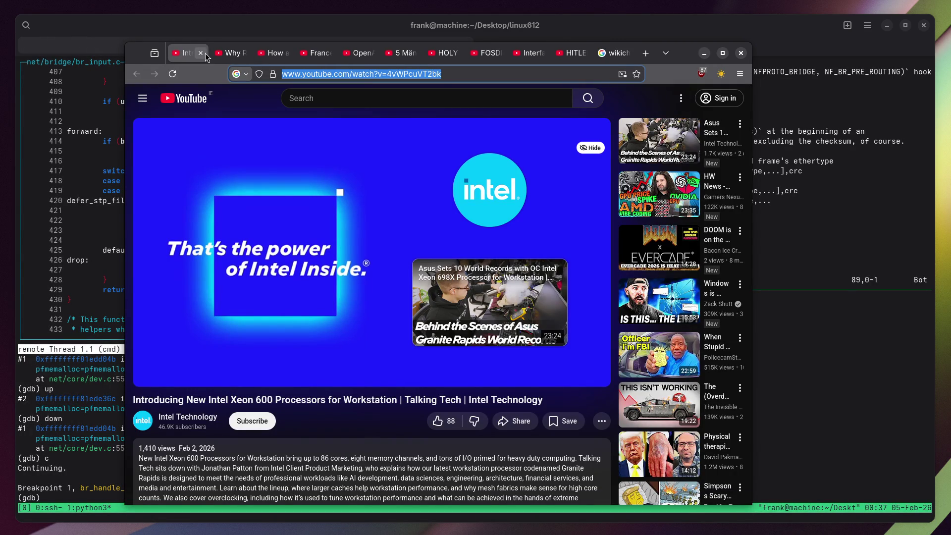
type("is")
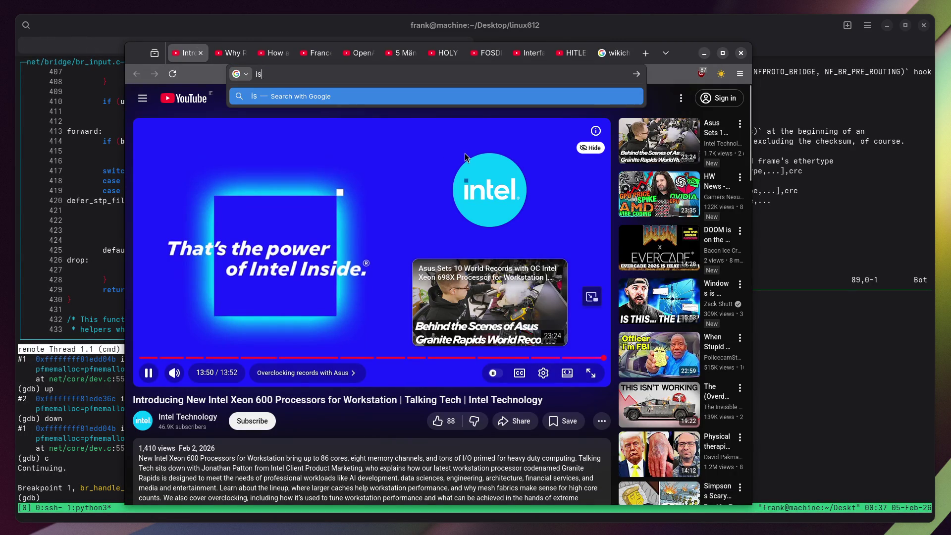
type(" like lots ")
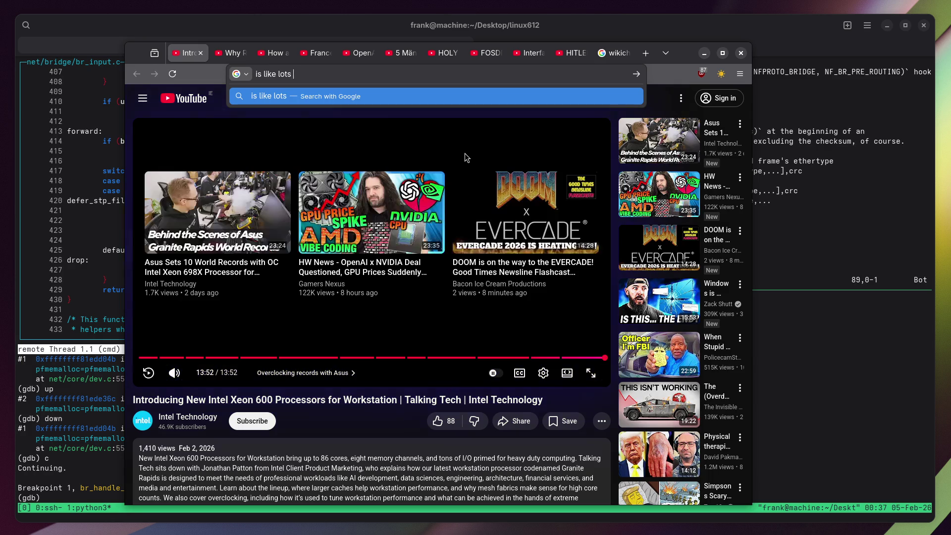
type("of idiot jobs wh")
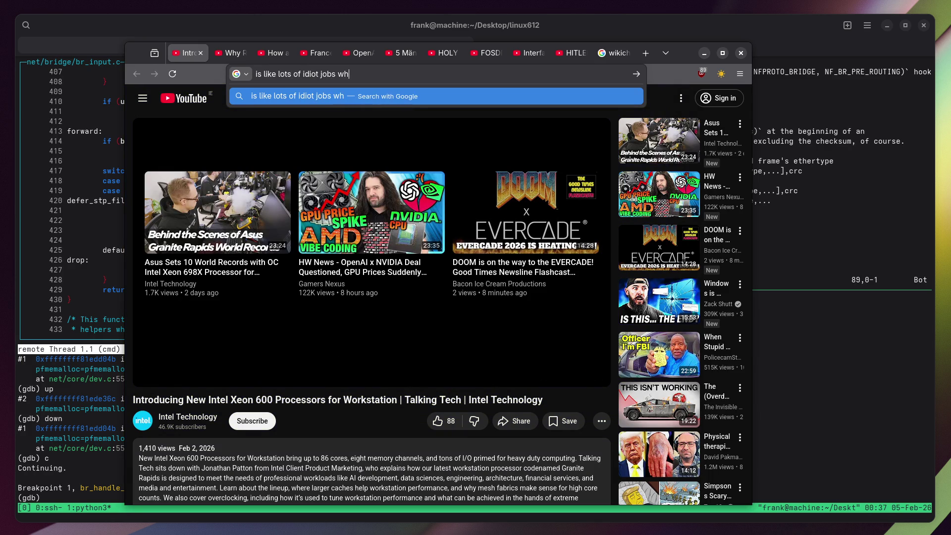
type("ere they use speci")
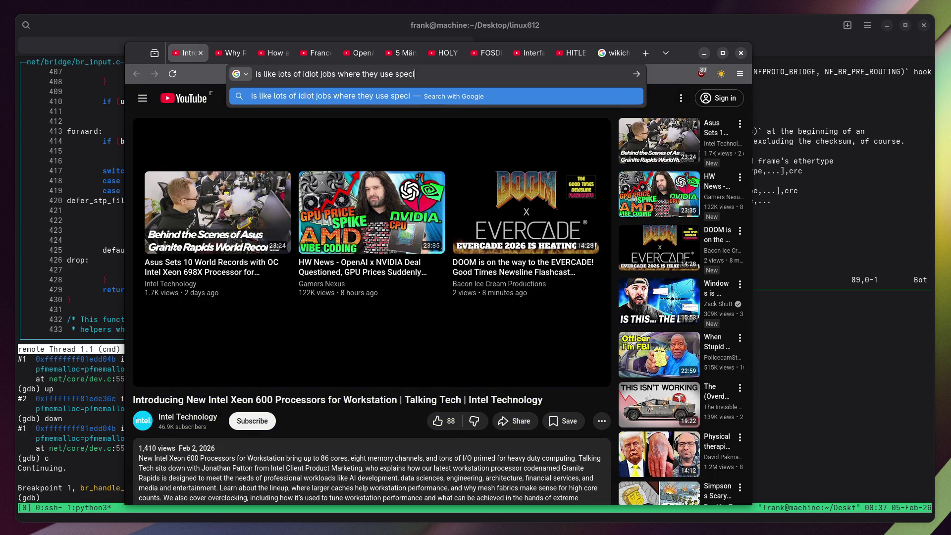
type("al words for simple")
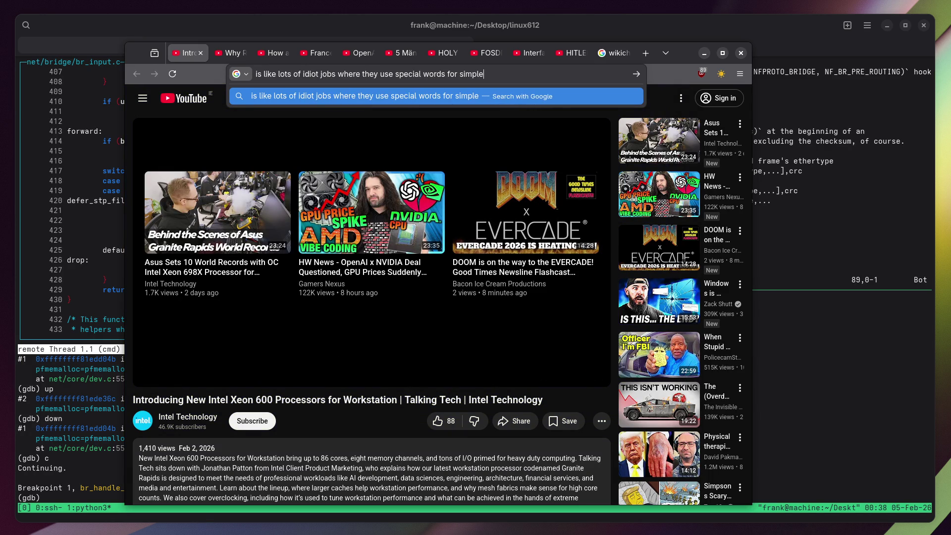
type(" things to ")
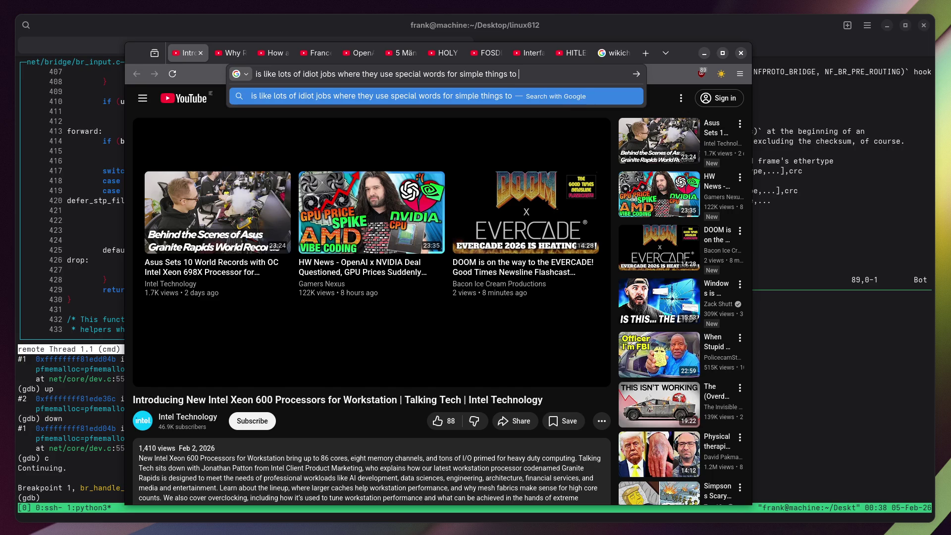
type("keep other people ")
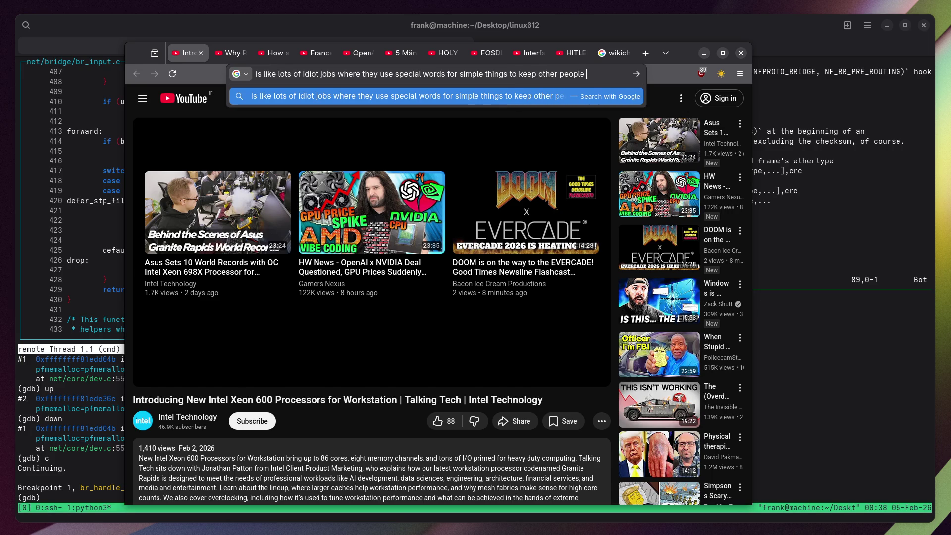
type("out(wallstreet)")
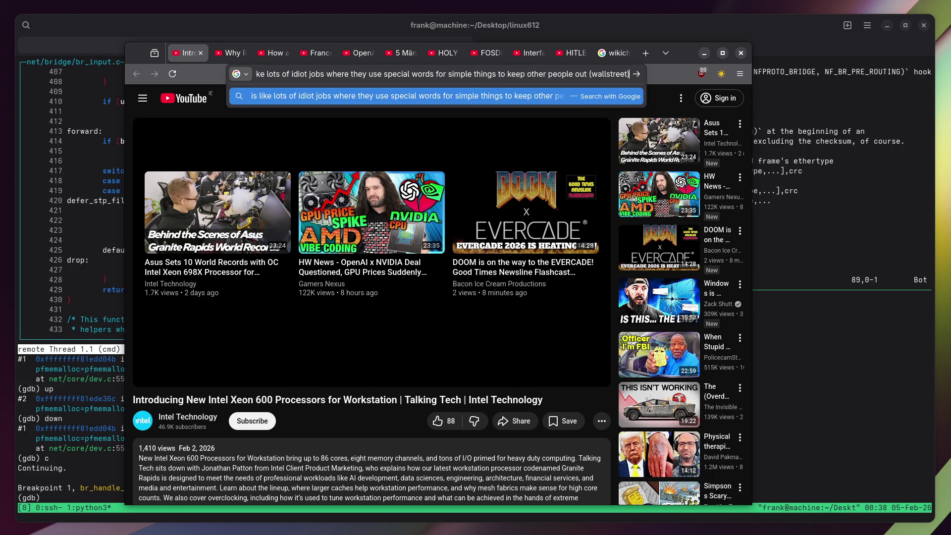
key("Escape")
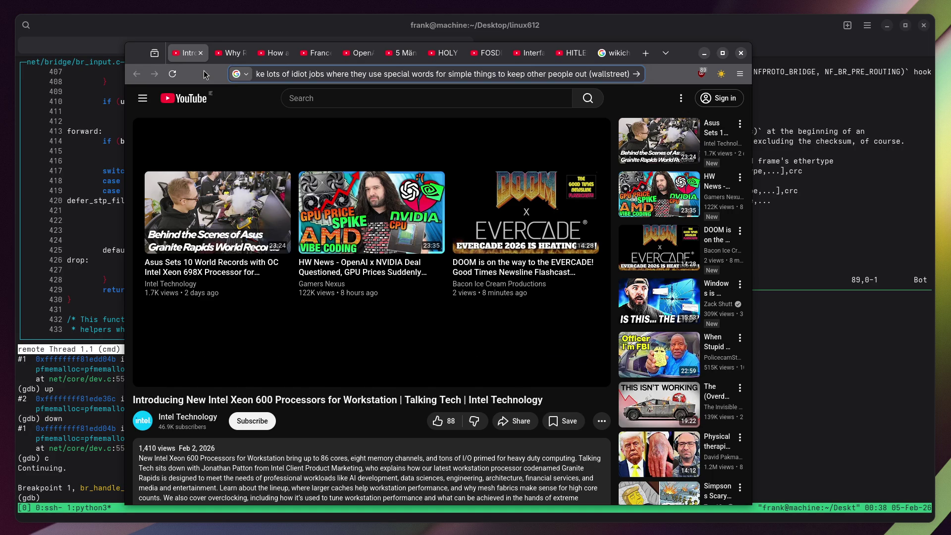
left_click(201, 52)
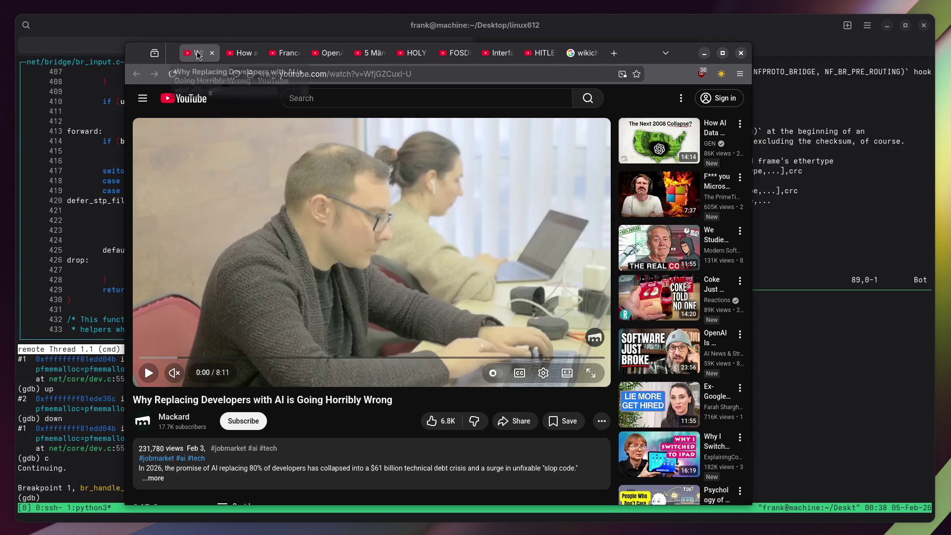
Play the 'Why Replacing Developers with AI' video and switch to the gdb terminal.
left_click(175, 375)
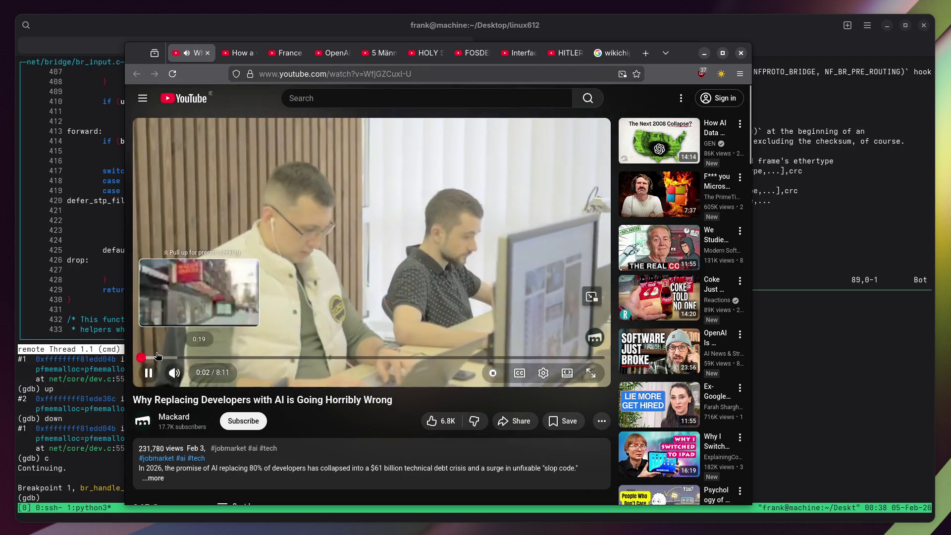
key("alt+Tab")
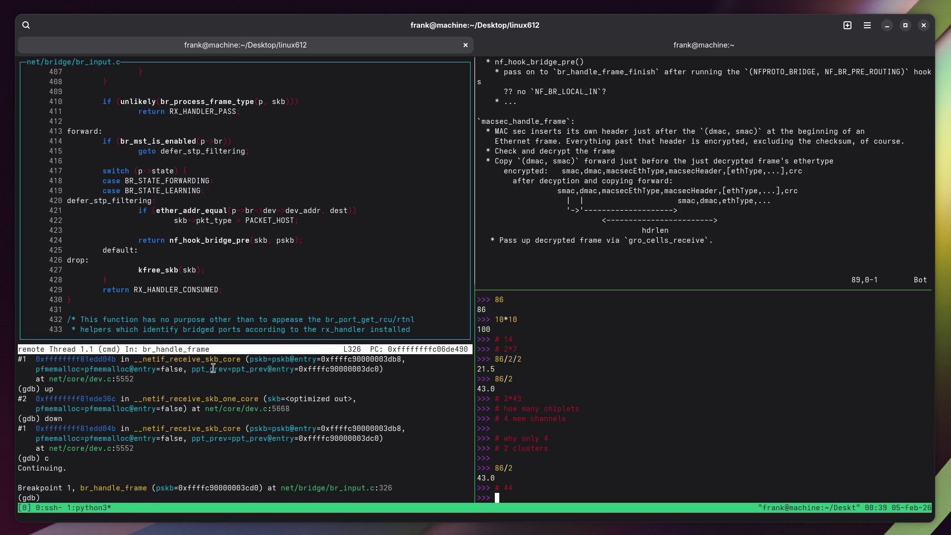
Scroll the vim notes back up to the rx_handler list.
double_click(542, 118)
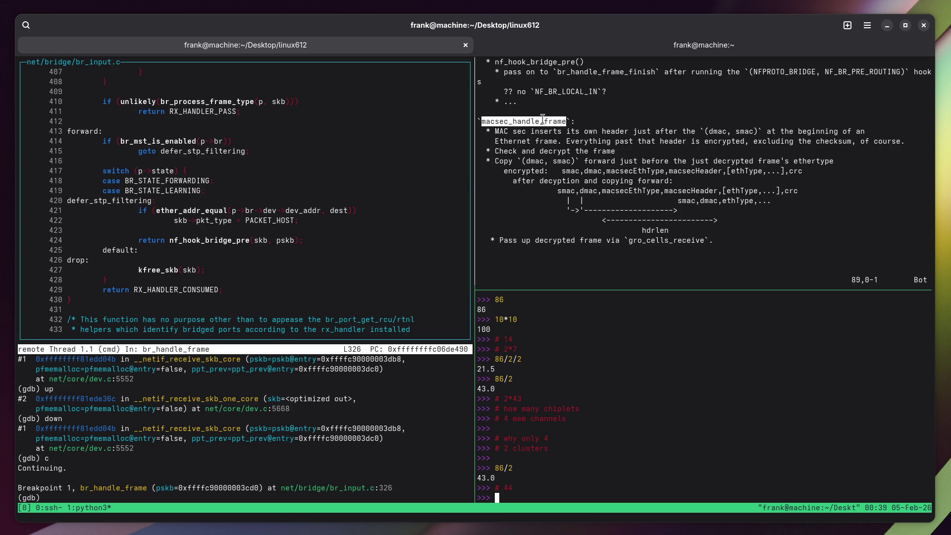
left_click(543, 119)
scroll(563, 160, "up", 3)
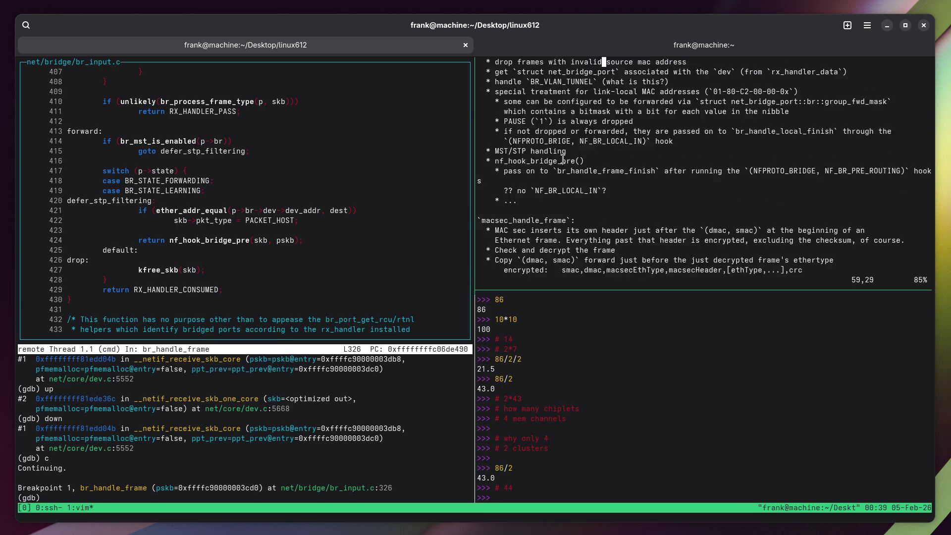
scroll(563, 159, "up", 3)
scroll(512, 136, "up", 5)
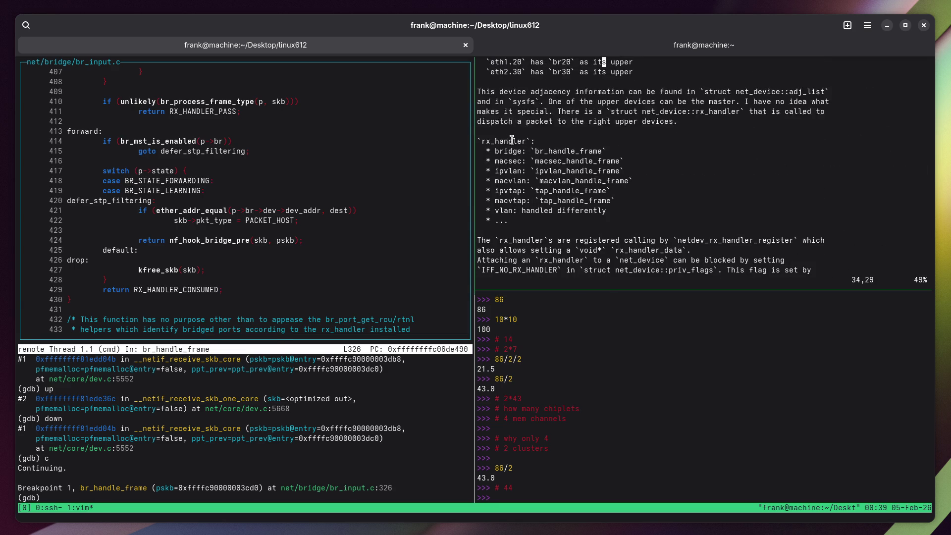
Select and copy the ipvlan_handle_frame name from the rx_handler list.
double_click(507, 161)
double_click(506, 171)
double_click(585, 161)
double_click(581, 170)
right_click(580, 170)
left_click(594, 176)
Move tmux focus over to the lower-right pane.
key("ctrl+b")
key("Left")
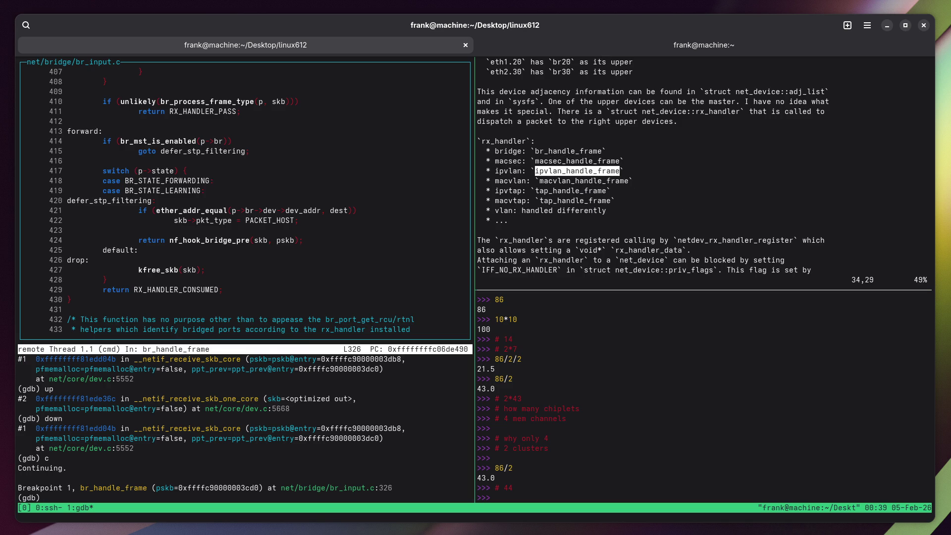
key("ctrl+b")
key("Right")
Exit Python, quit vim, and find ipvlan_handle_frame's global definition in cscope.
key("ctrl+d")
key("Up")
key("Return")
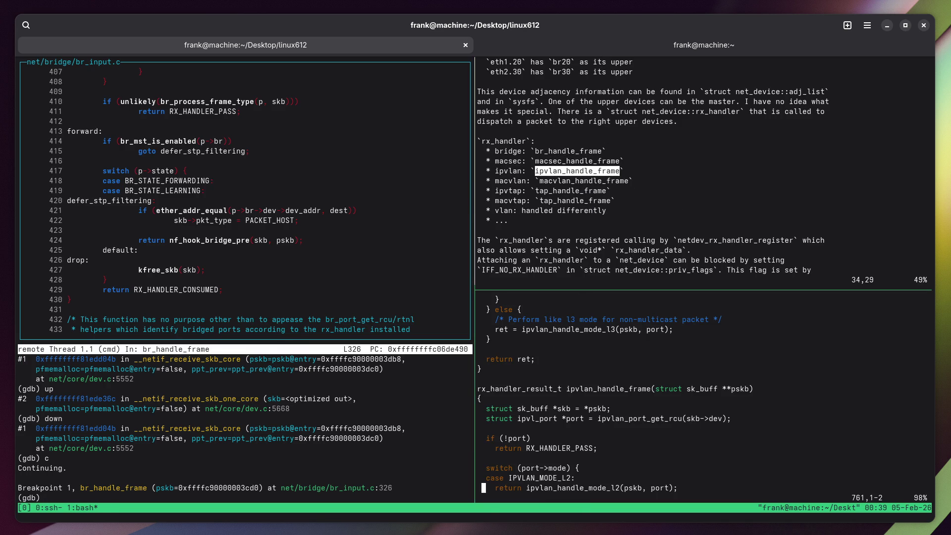
type(":q")
key("Return")
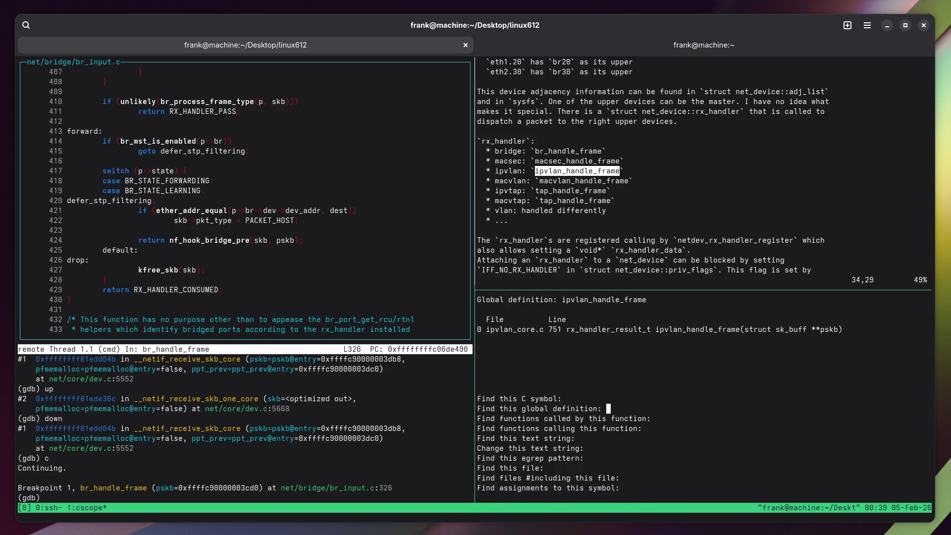
key("Tab")
key("Return")
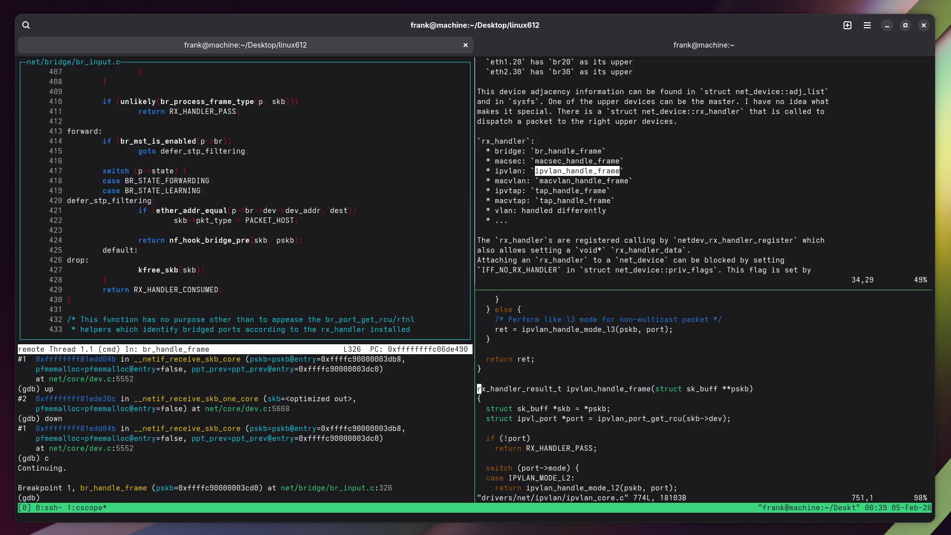
Zoom the source pane to full window with the definition at the top.
key("ctrl+b")
key("z")
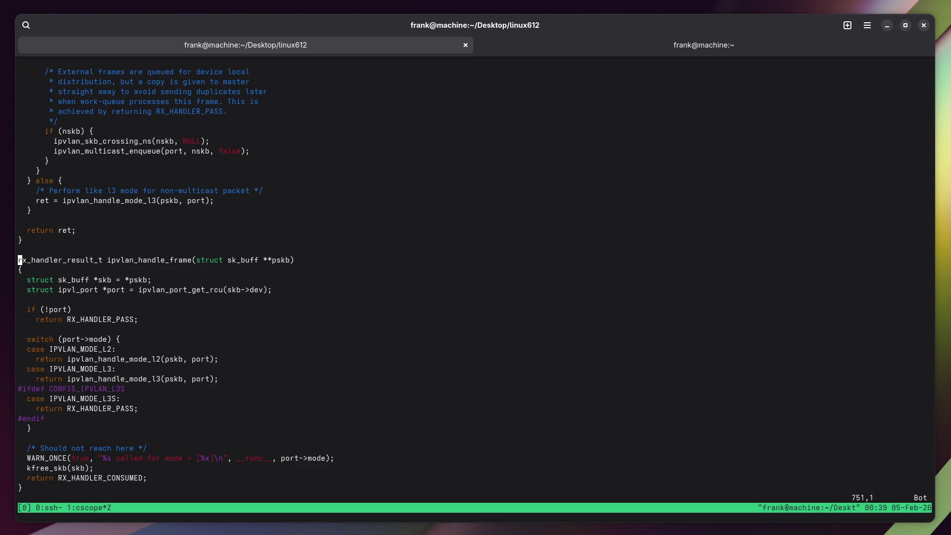
key("z")
key("t")
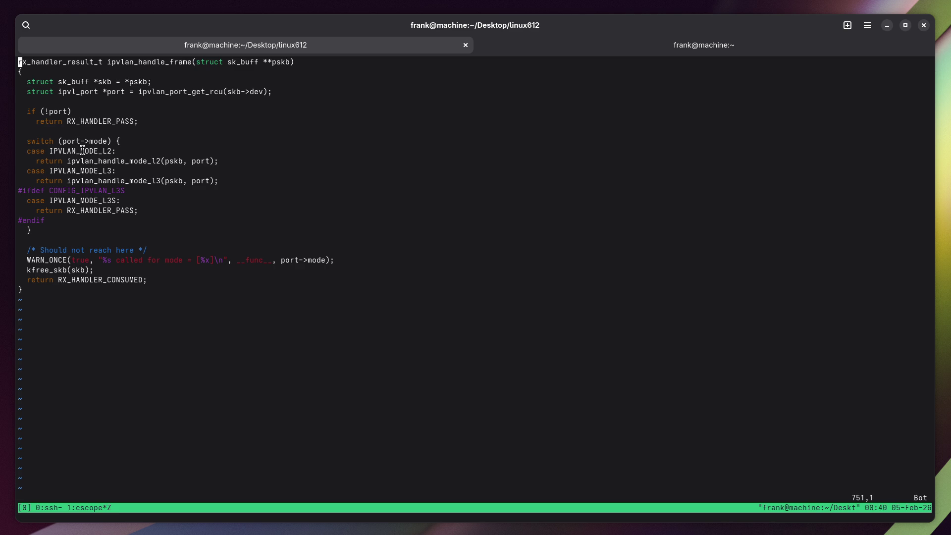
Unzoom the tmux window and jump to the end of the notes pane.
key("ctrl+b")
key("z")
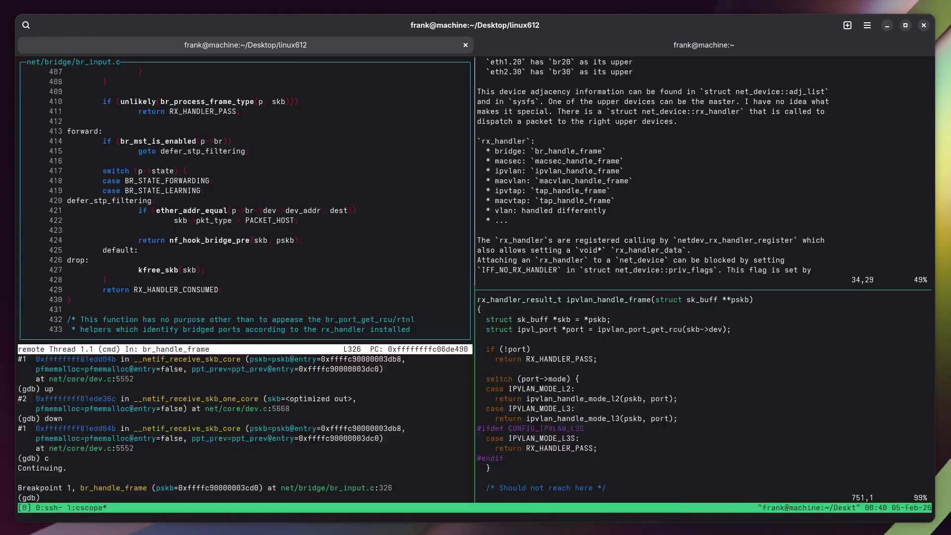
key("Down")
key("Down")
key("Down")
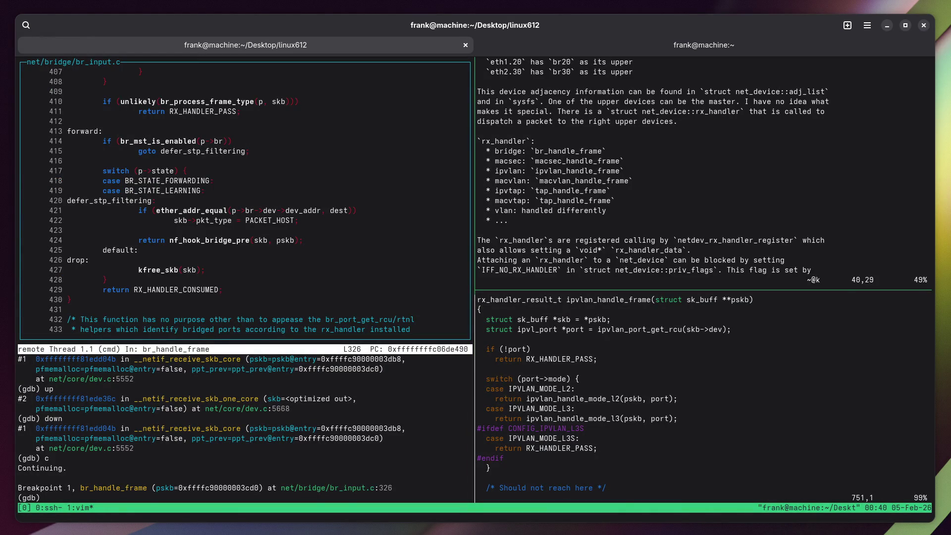
key("Down")
key("Down")
key("Down")
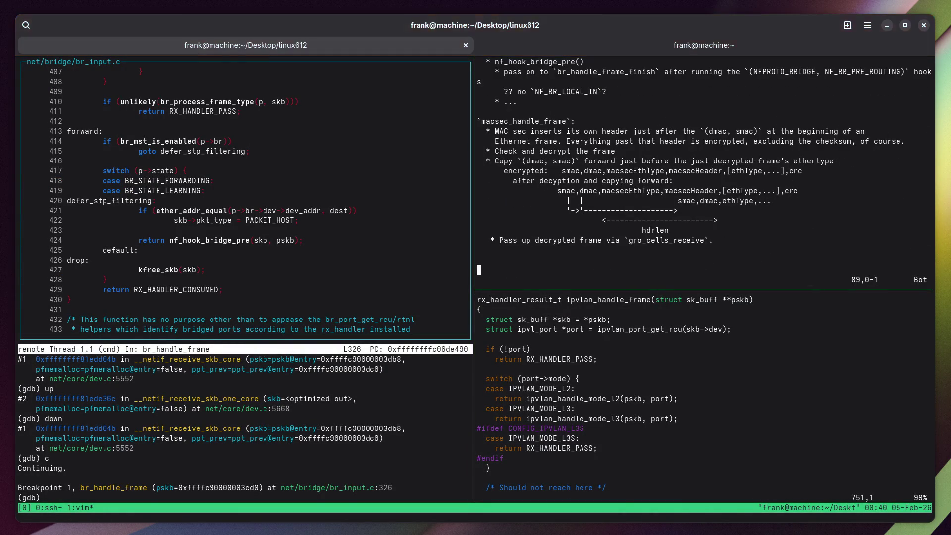
Append an `ipvlan_handle_frame`: heading with the bullet '* three modes: `IPVLAN_MODE_{L2,L3,L3S}`'.
type("o`ipvlan_handle_frame`")
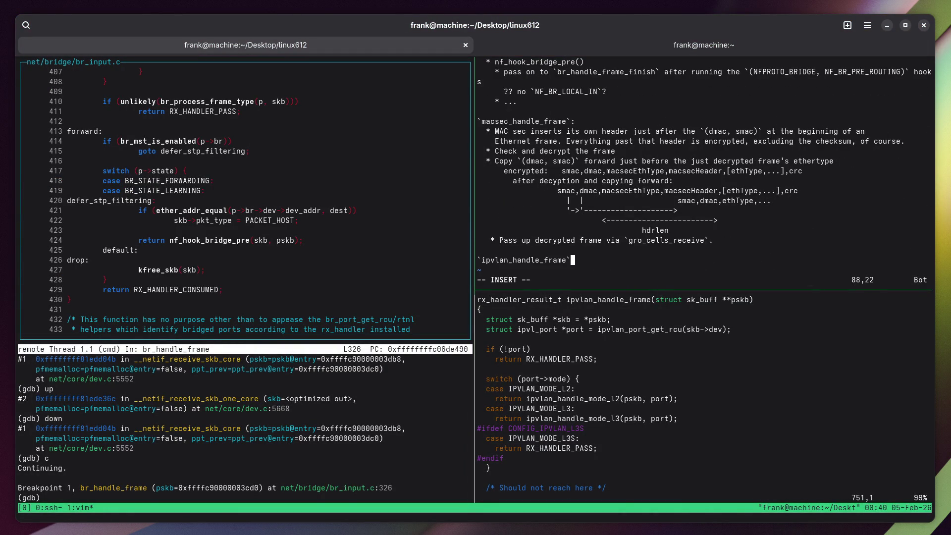
type(":")
key("Return")
type("* three ")
type("modes: `I")
type("PVLAN_M")
type("ODE_{L")
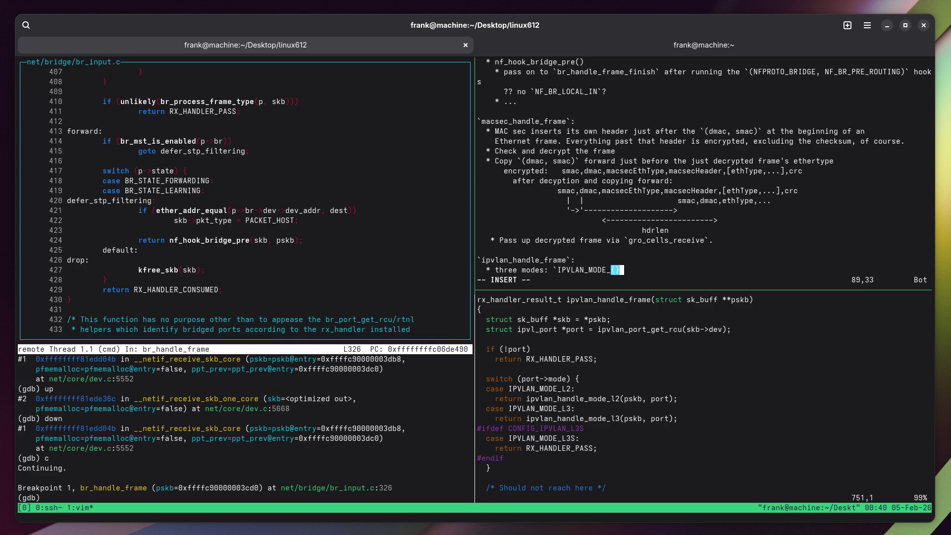
type("2,L3,")
type("L3s")
key("BackSpace")
type("S}`")
key("Escape")
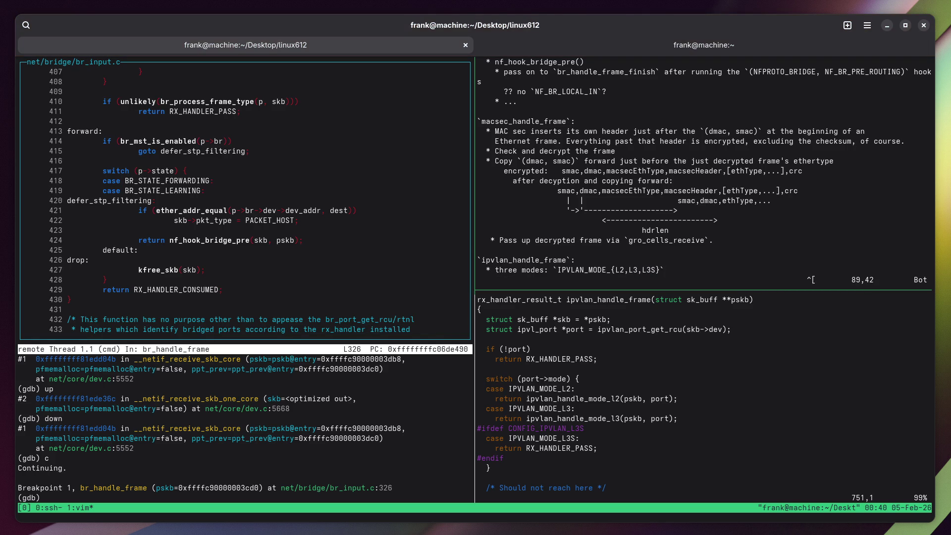
key("ctrl+b")
key("Down")
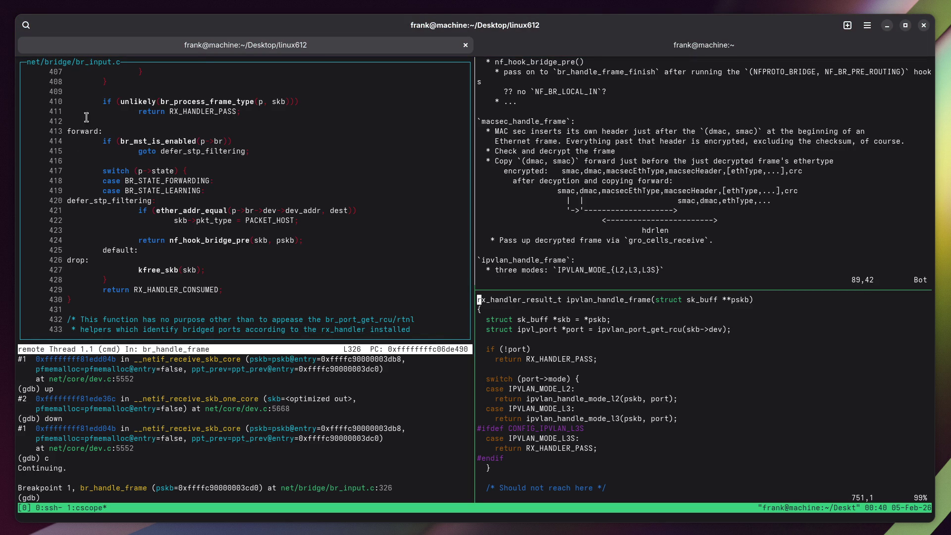
Copy the ipvlan_handle_mode_l2 name and quit vim without saving.
double_click(585, 399)
right_click(587, 399)
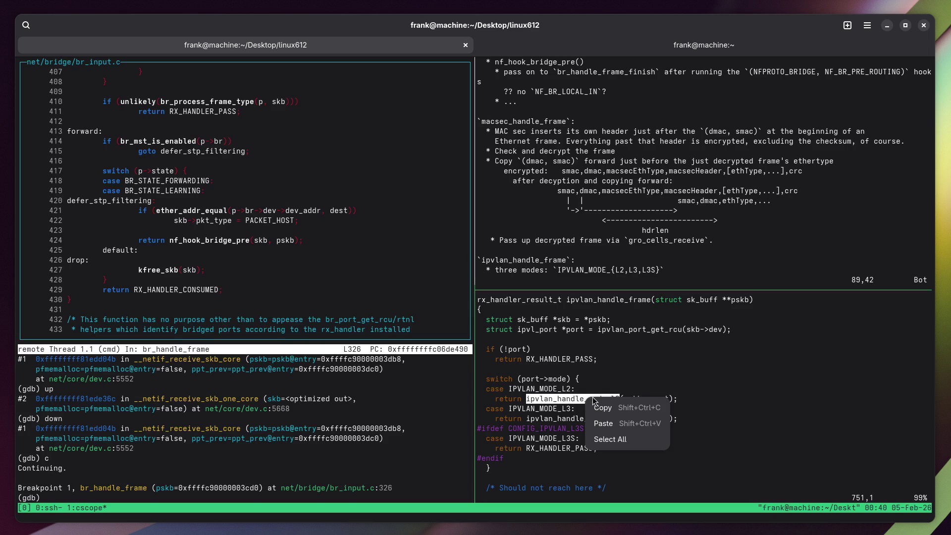
left_click(599, 414)
key("O")
key("Escape")
type(":q!")
key("Return")
Find ipvlan_handle_mode_l2's global definition in cscope and zoom its pane to full window.
key("Tab")
key("ctrl+shift+v")
key("Return")
key("ctrl+b")
key("z")
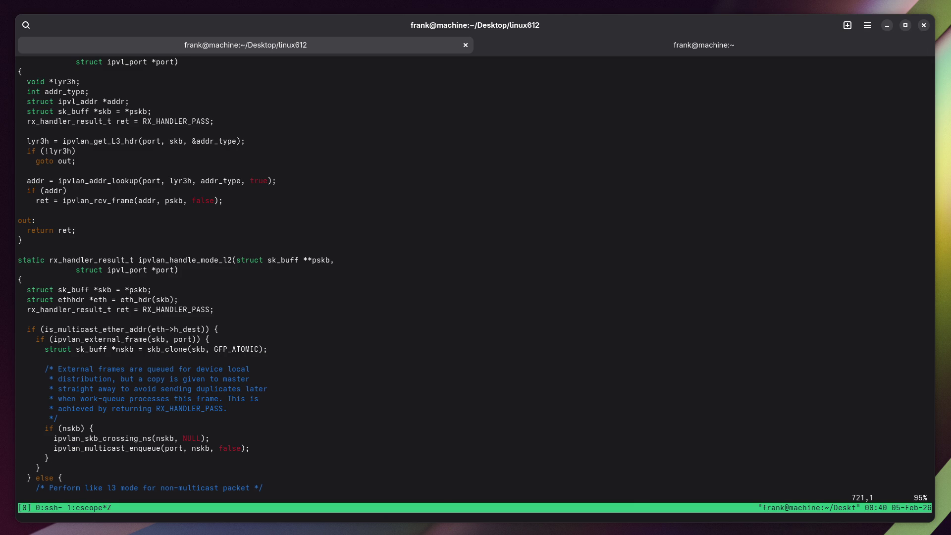
left_click(650, 332)
Glance at the YouTube Firefox window, return to the code, then raise Firefox again.
key("j")
key("j")
key("j")
key("super")
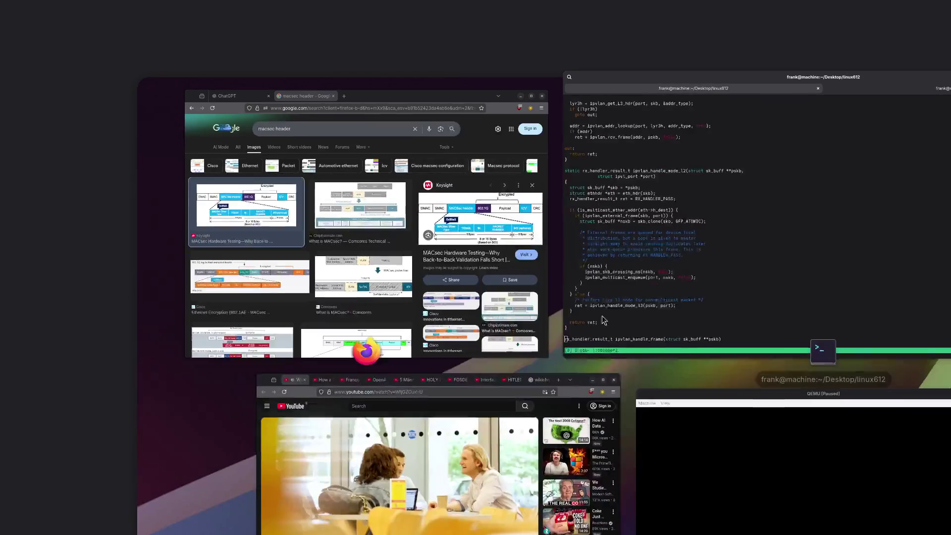
left_click(468, 477)
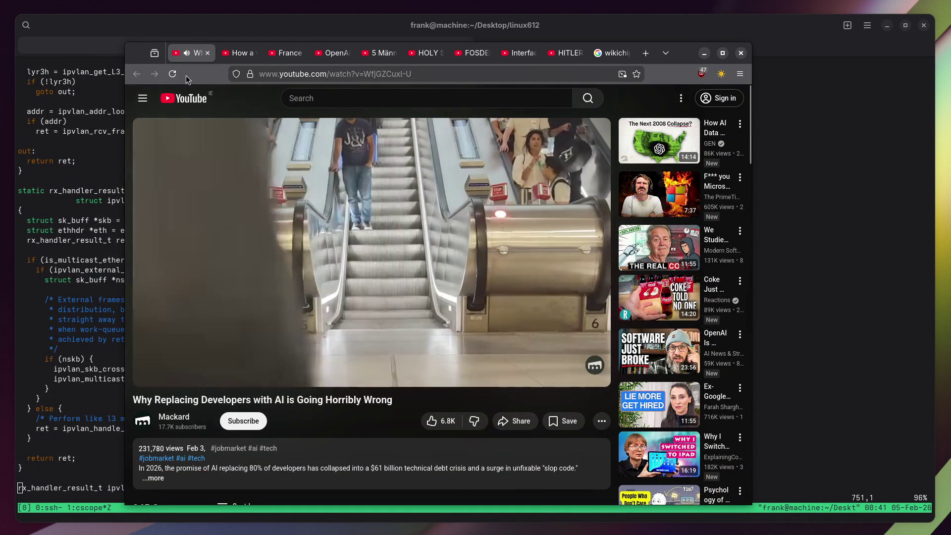
left_click(64, 125)
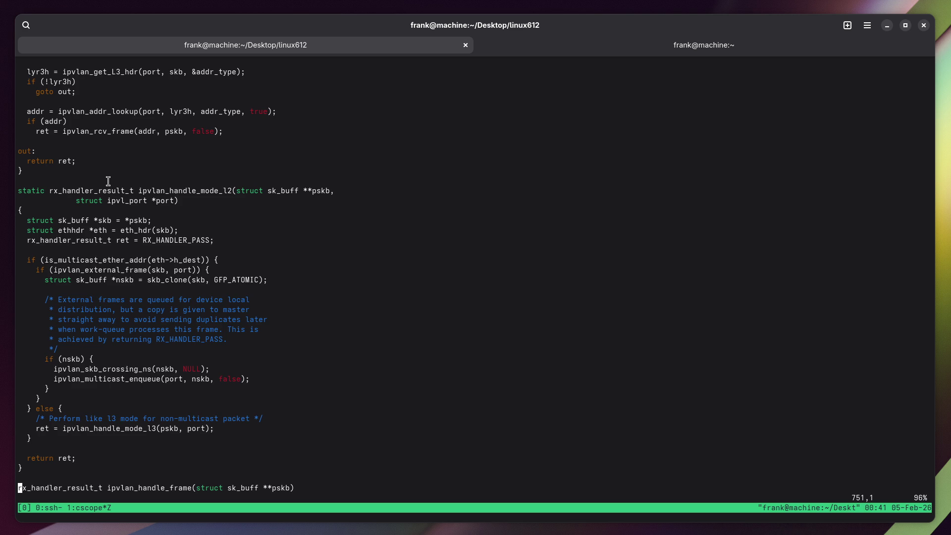
key("super")
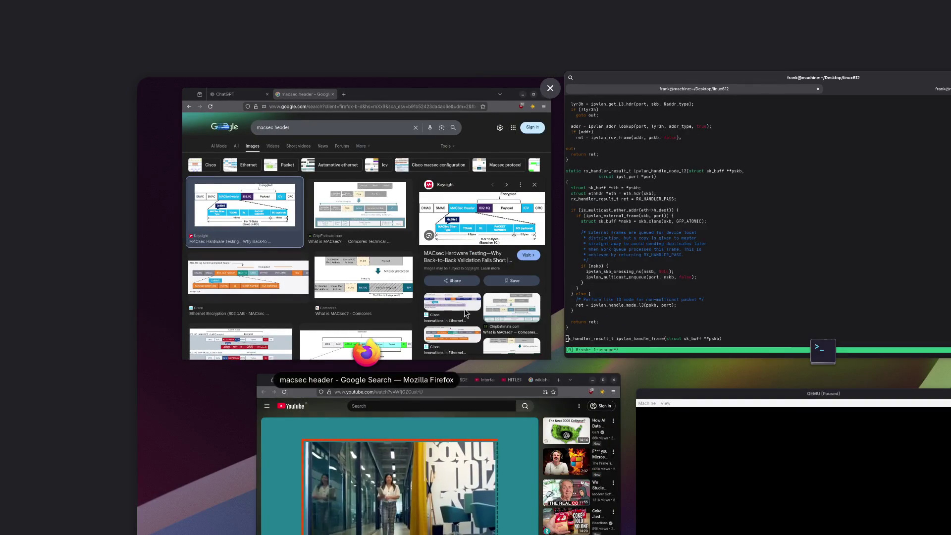
left_click(362, 275)
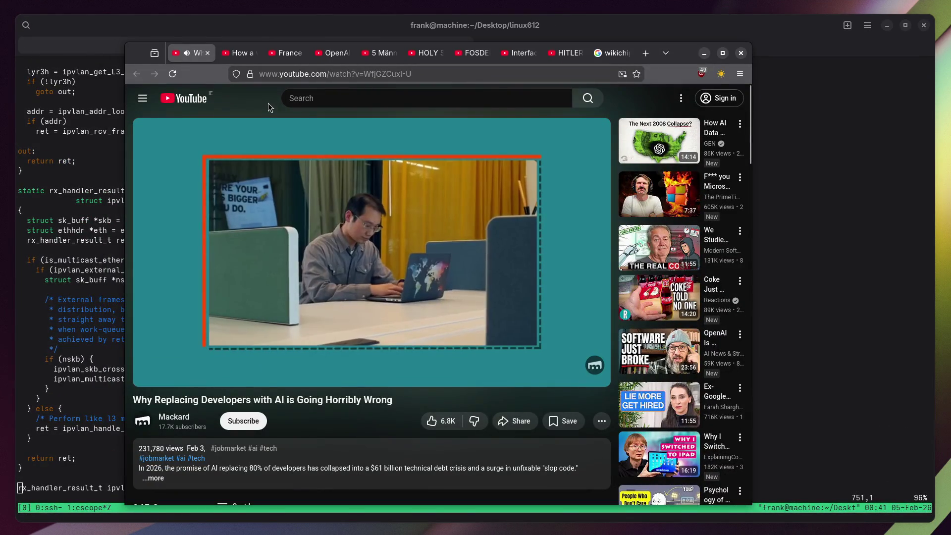
Leave 'Hasidim stop learning thora. LLM all knows it. Just ask it! :D' unsent, then return to the terminal.
left_click(318, 78)
type("H")
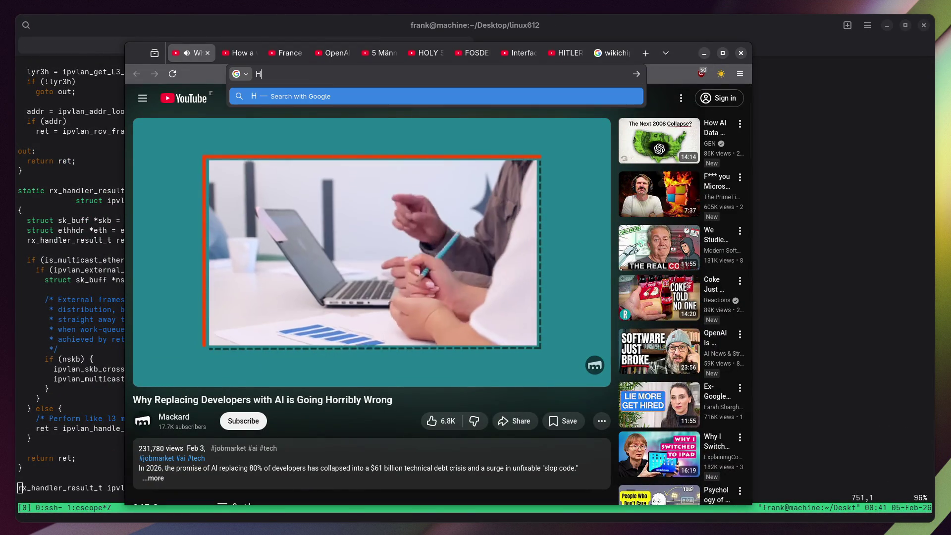
type("asidi")
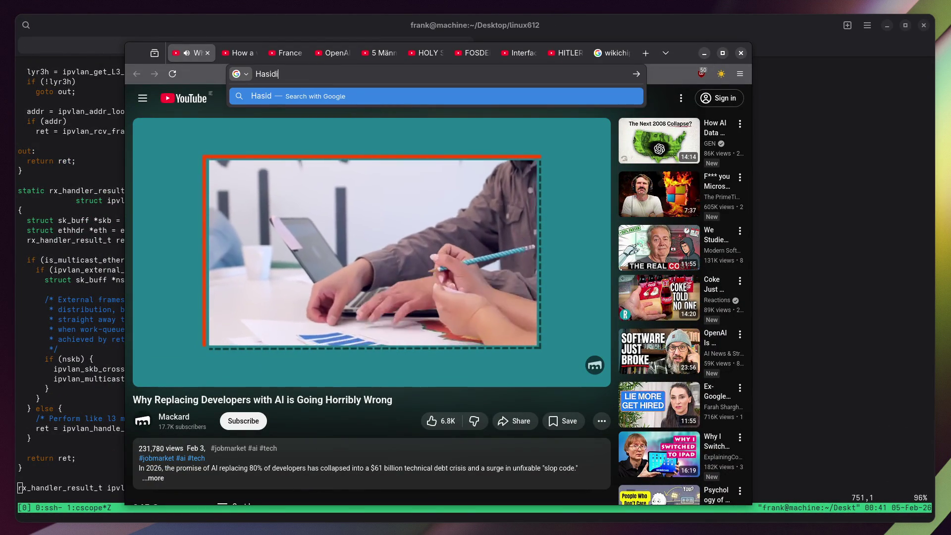
type("m stop learning")
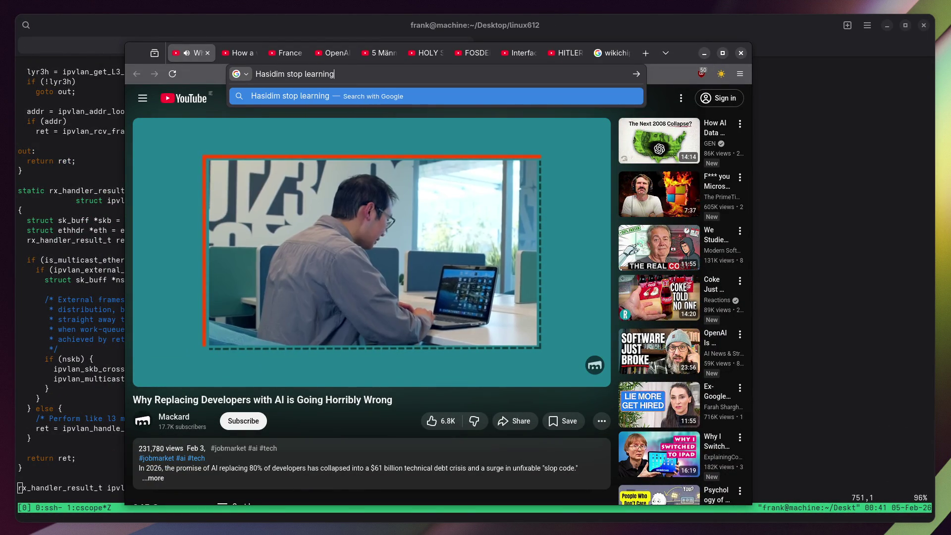
type(" thora. LLM all knows it. Just a")
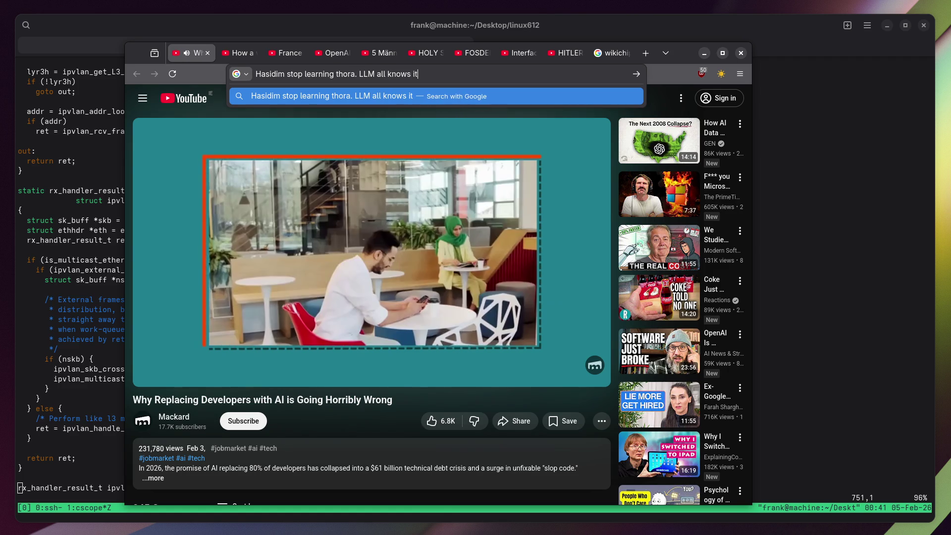
type("sk it! :D")
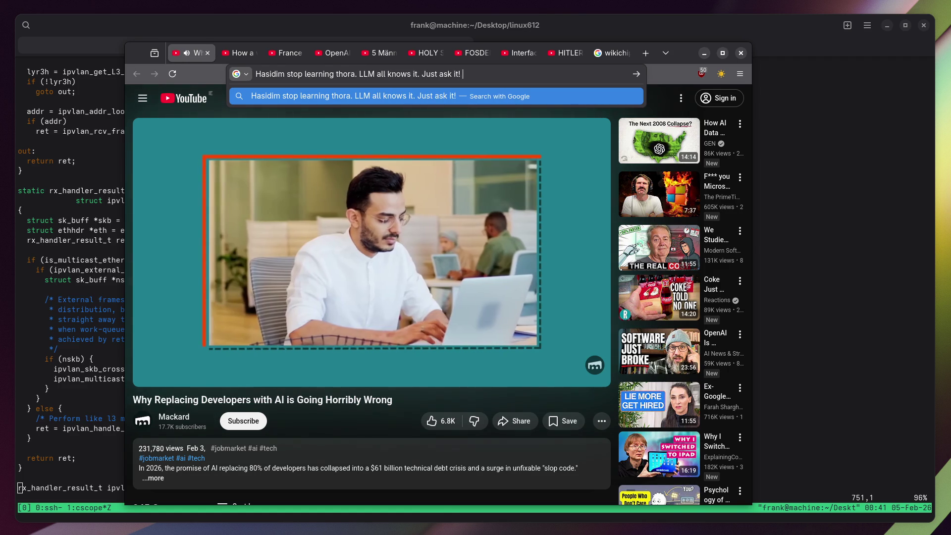
key("Escape")
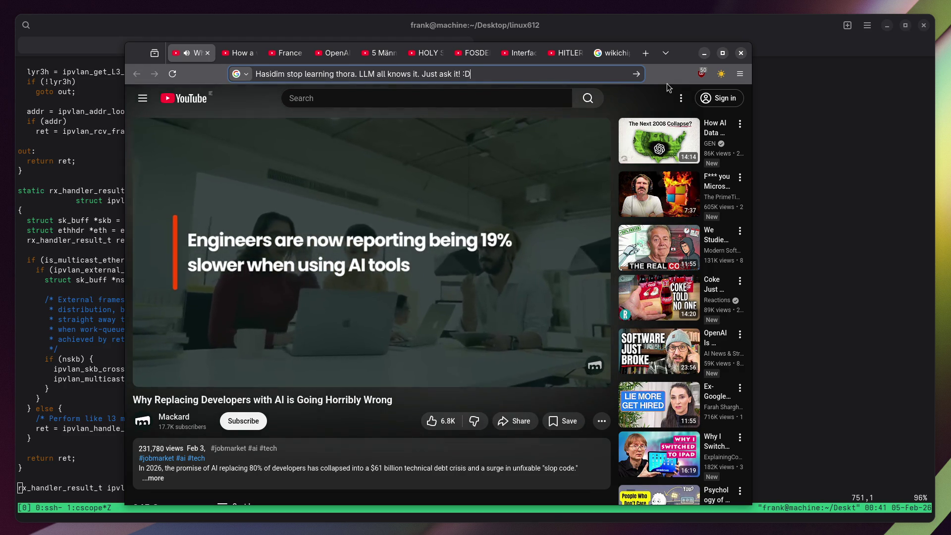
key("alt+Tab")
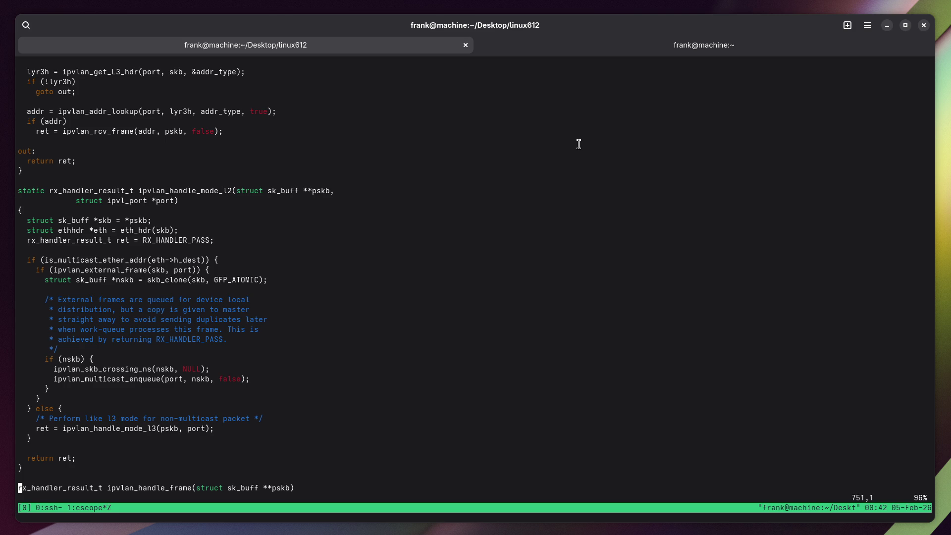
double_click(161, 193)
Copy the ipvlan_handle_mode_l2 name and restore the split tmux layout.
right_click(161, 193)
left_click(184, 203)
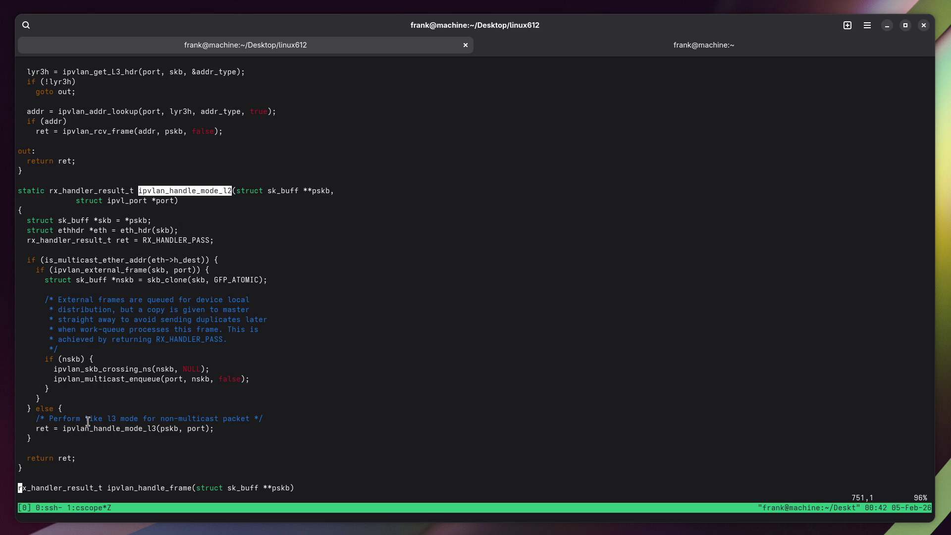
right_click(182, 190)
left_click(194, 200)
key("ctrl+b")
key("z")
key("k")
key("k")
key("k")
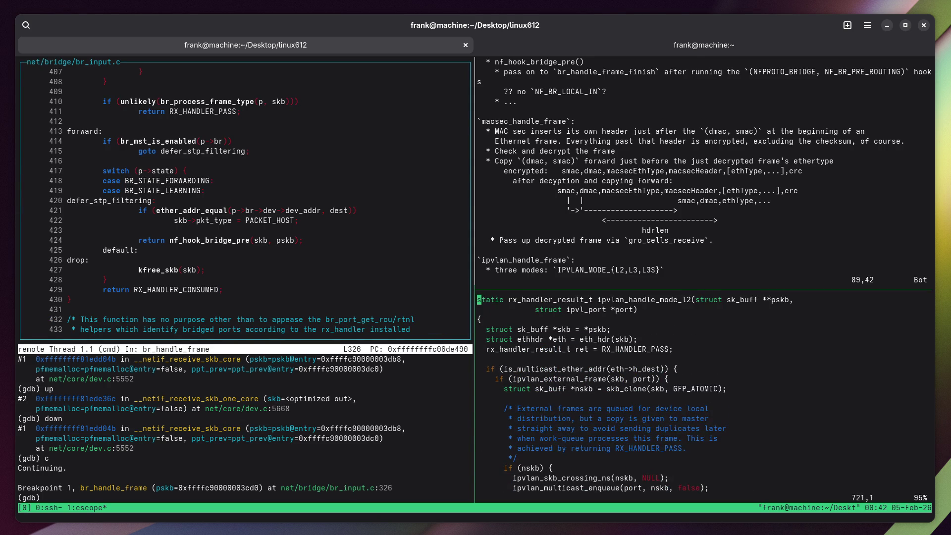
Add a `ipvlan_handle_mode_l2` bullet to the notes.
key("ctrl+b")
key("Up")
type("o  ")
type("* `ipvlan_handle_mode_l2`")
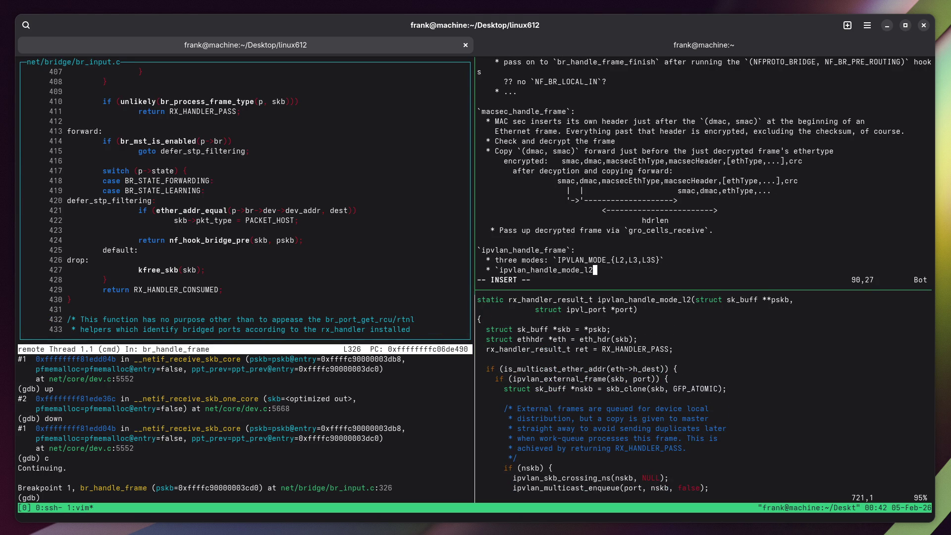
key("Return")
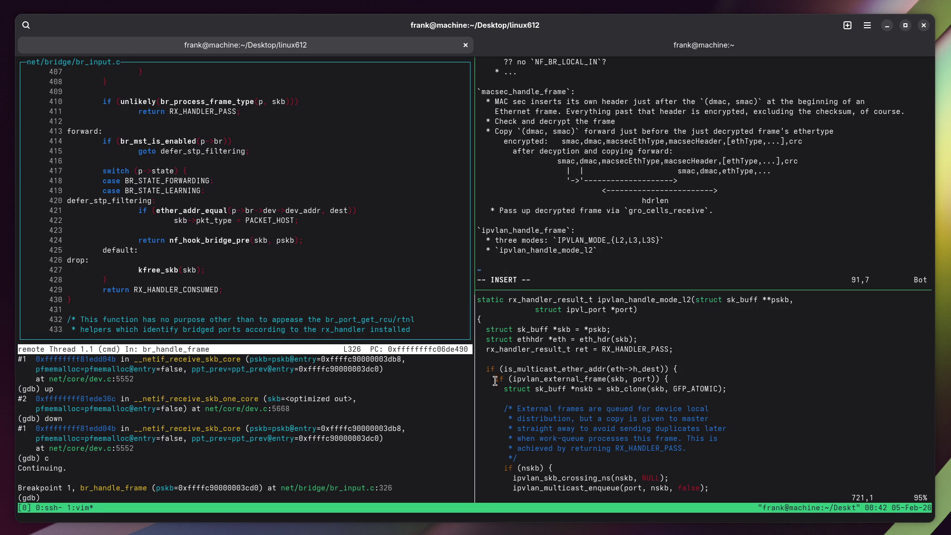
Note `ipvlan_multicast_enqueue` followed by 'or' under the l2 bullet.
left_click(556, 374)
key("j")
key("j")
key("j")
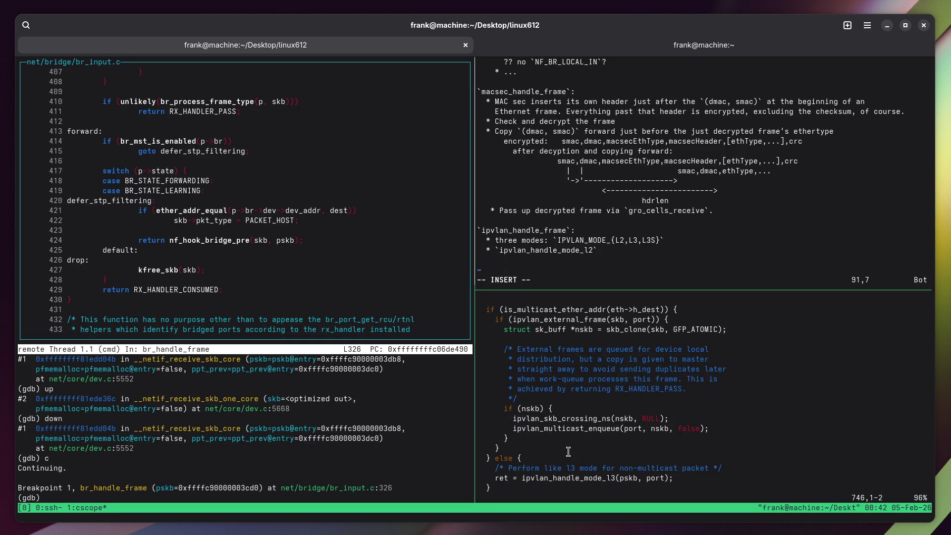
double_click(556, 433)
right_click(556, 435)
left_click(557, 438)
key("ctrl+b")
key("Up")
type("`")
key("ctrl+shift+v")
type("`")
key("Return")
type("or")
key("Return")
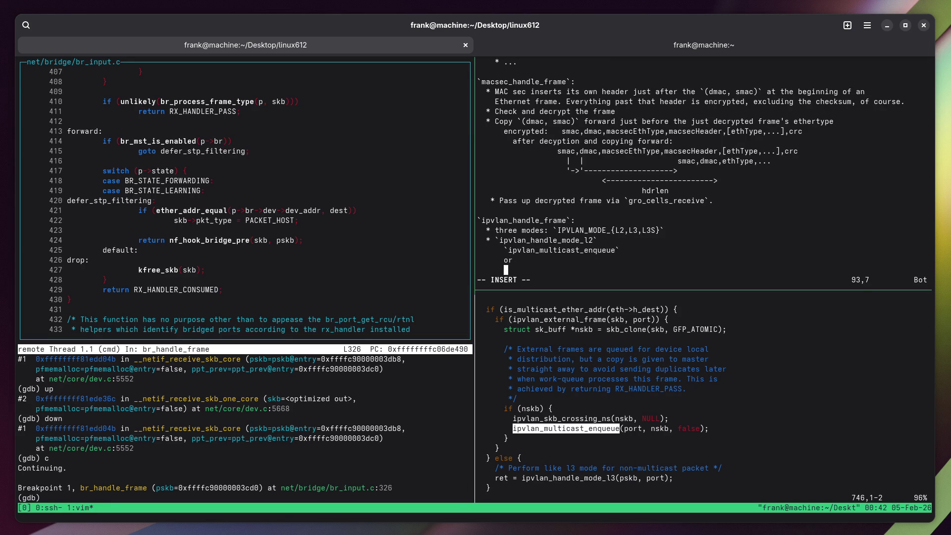
Note `ipvlan_handle_mode_l3` as the l2 alternative and as its own bullet.
double_click(559, 478)
right_click(558, 479)
left_click(570, 487)
type("`")
key("ctrl+shift+v")
type("`")
key("Return")
type("* `")
key("ctrl+shift+v")
type("`")
key("Return")
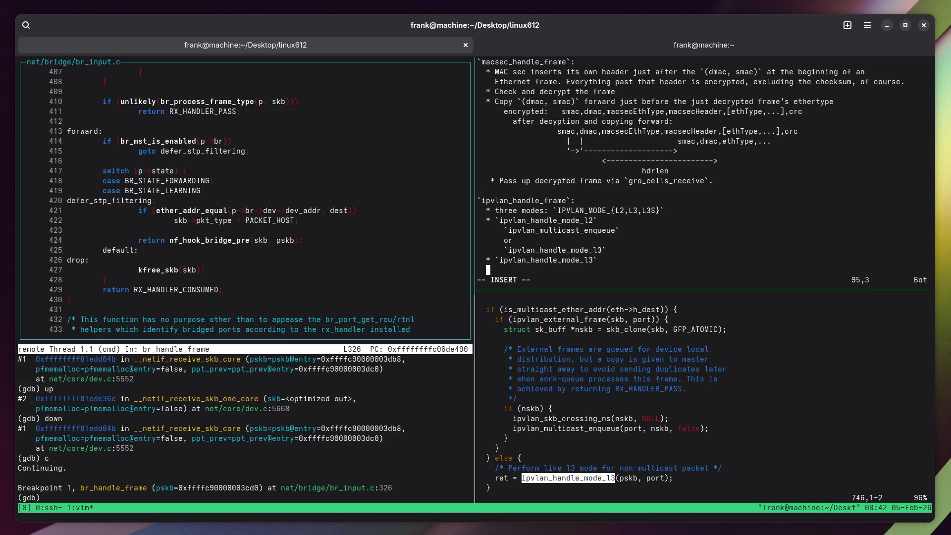
key("Escape")
Quit vim and open ipvlan_handle_mode_l3's definition via cscope, scrolled to the top.
key("ctrl+b")
key("Down")
type(":q")
key("Return")
key("ctrl+shift+v")
key("Return")
key("z")
key("t")
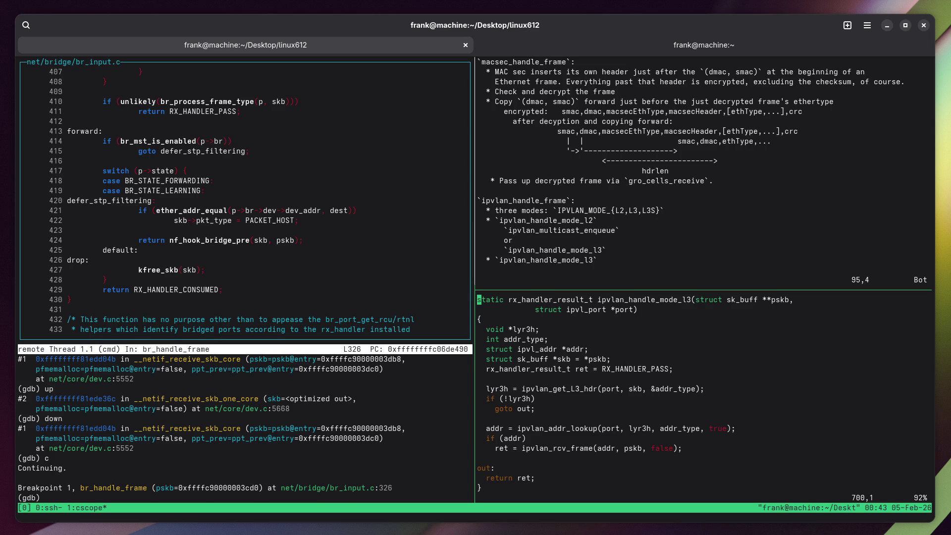
key("super")
key("super")
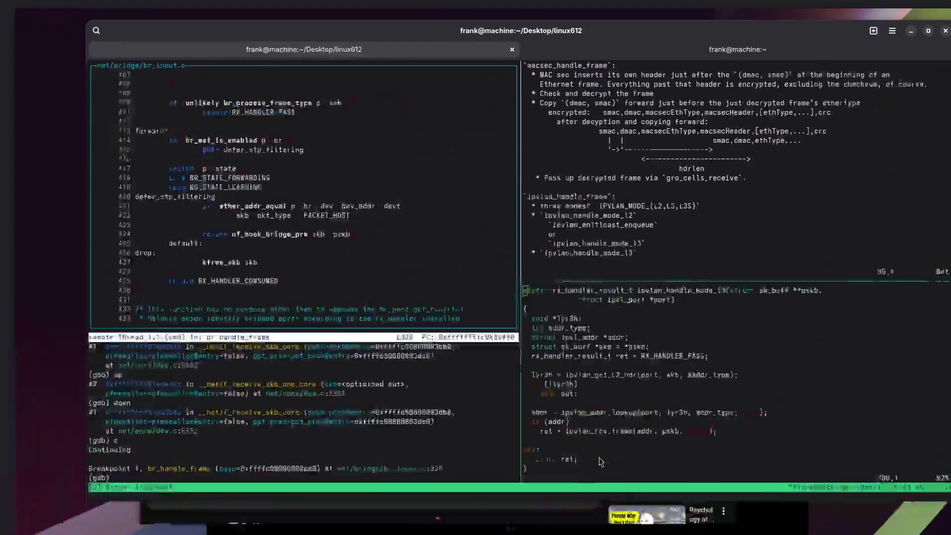
key("super")
Look up Schweinezyklus on dict.cc, highlight 'pork cycle', and return to the terminal.
left_click(418, 504)
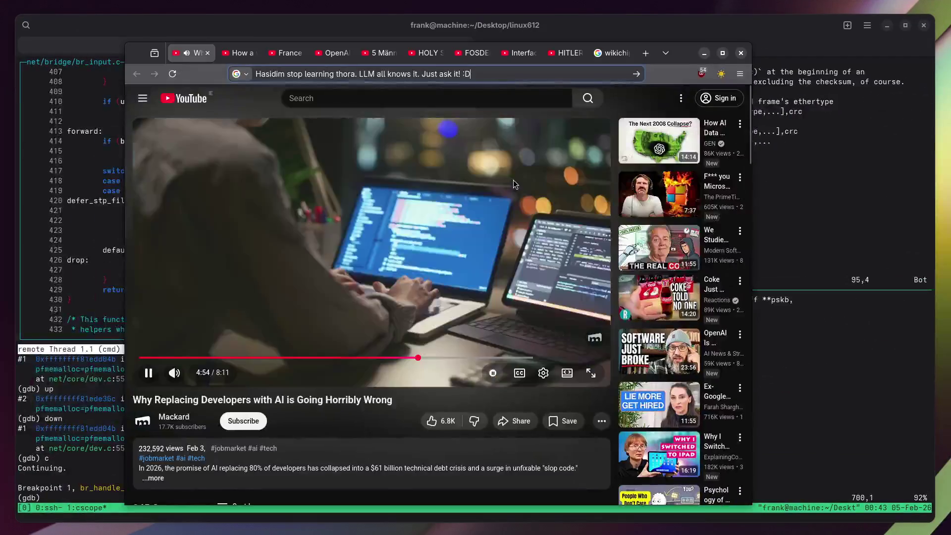
left_click(612, 53)
key("ctrl+l")
type("dict.cc")
key("Return")
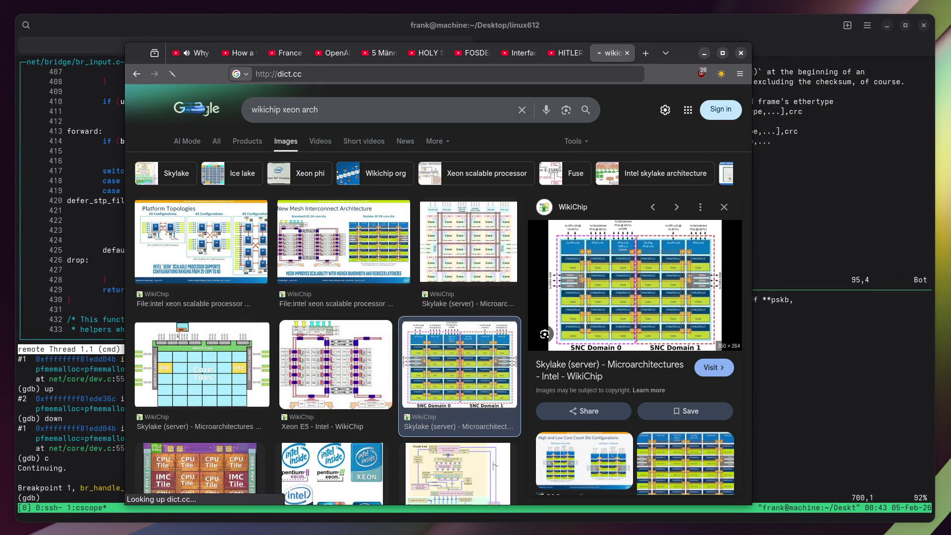
type("Schwei")
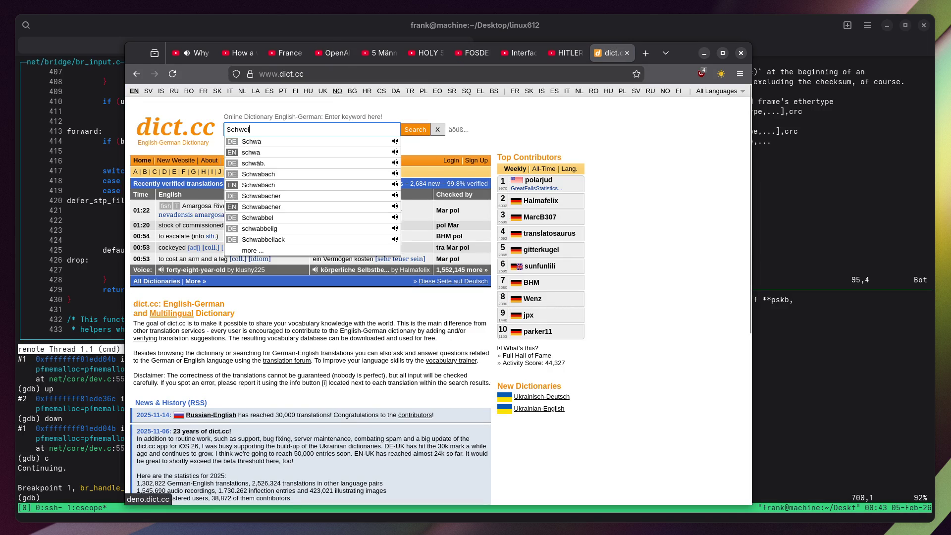
type("nezyjklus")
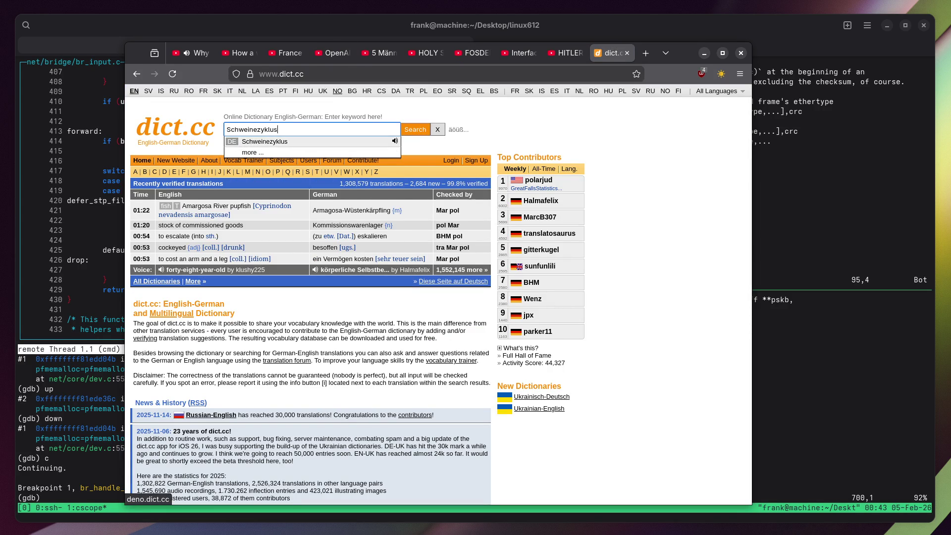
key("Return")
left_click_drag(350, 223, 321, 224)
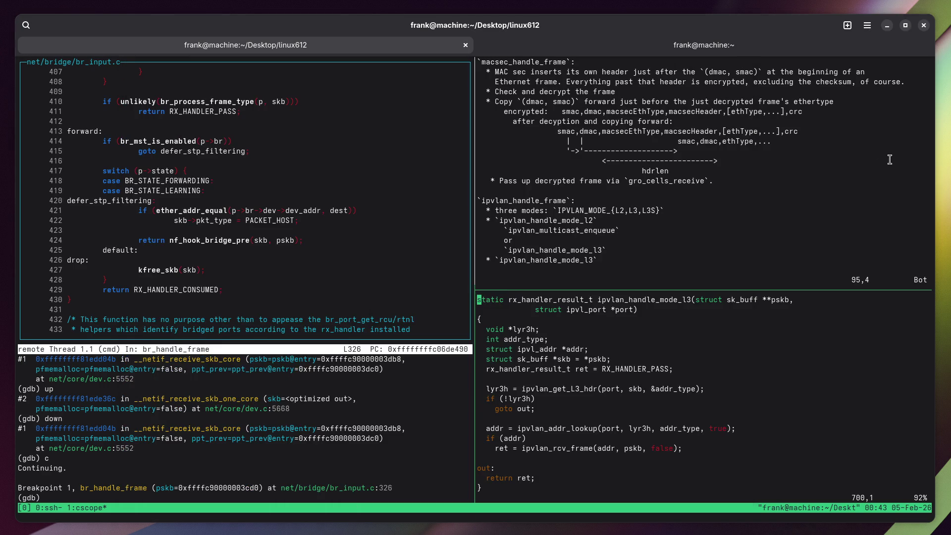
left_click(879, 156)
Inspect the calls in ipvlan_handle_mode_l3 and copy the ipvlan_rcv_frame name.
key("j")
key("j")
key("j")
double_click(572, 388)
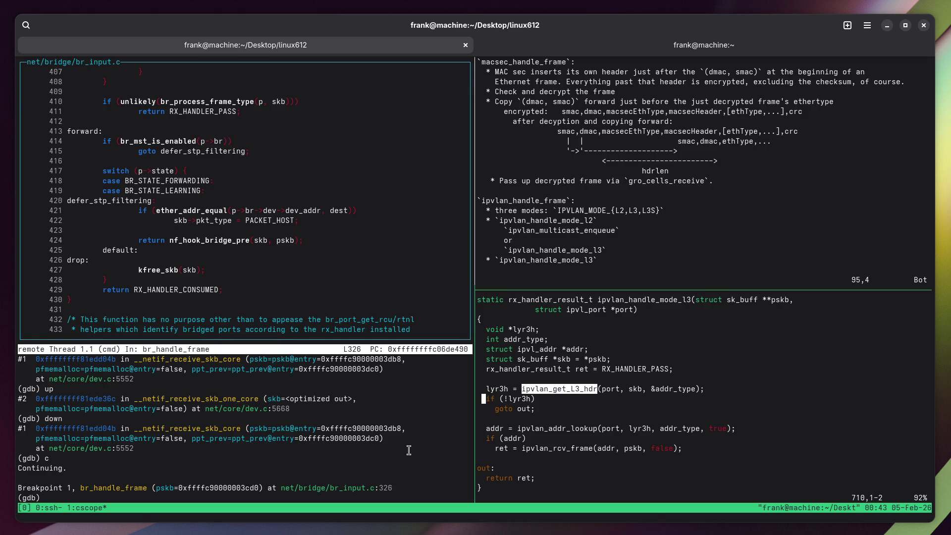
double_click(576, 428)
right_click(575, 428)
left_click(579, 439)
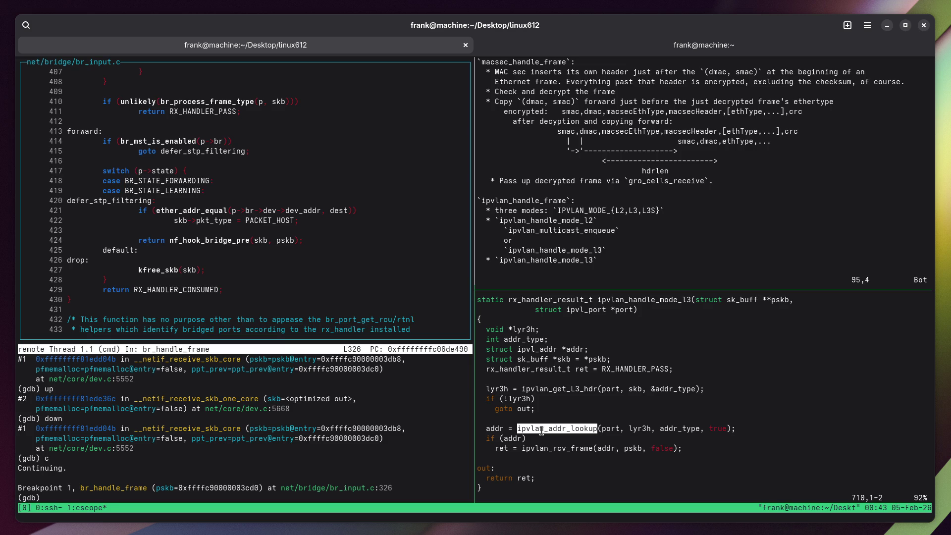
double_click(549, 447)
right_click(541, 442)
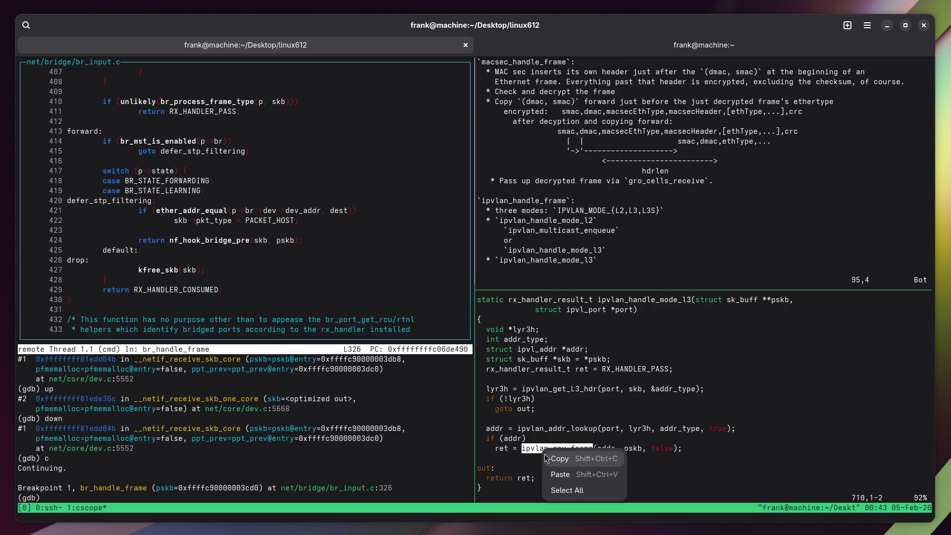
left_click(573, 463)
Quit vim and open ipvlan_rcv_frame's global definition via cscope, scrolled to the top.
type(":q")
key("Return")
key("ctrl+shift+v")
key("Return")
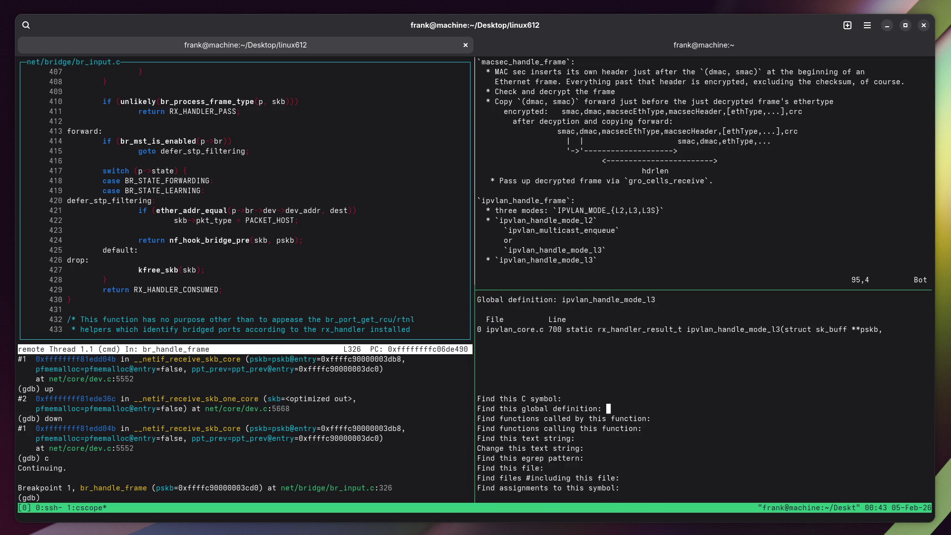
key("0")
key("z")
key("t")
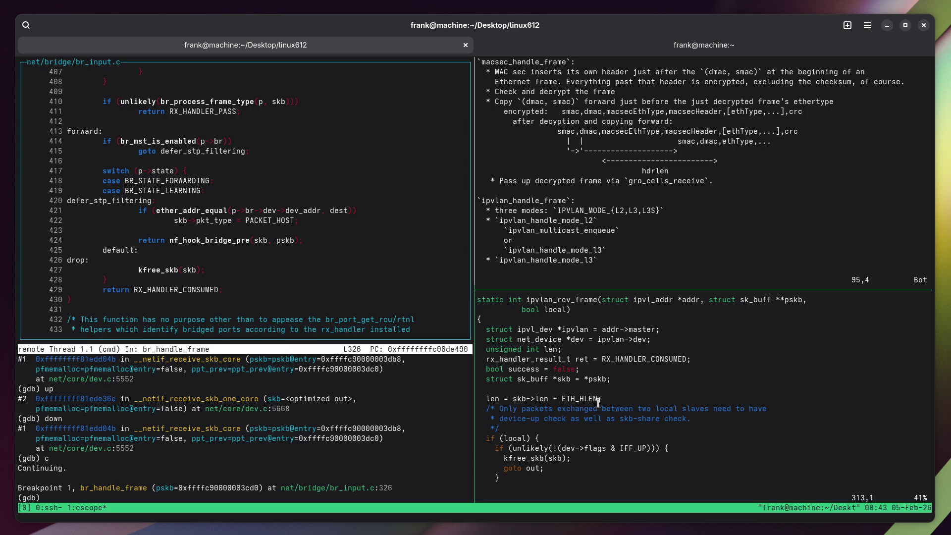
Append a '...' line under the ipvlan_handle_mode_l3 bullet in the notes.
left_click_drag(638, 409, 709, 409)
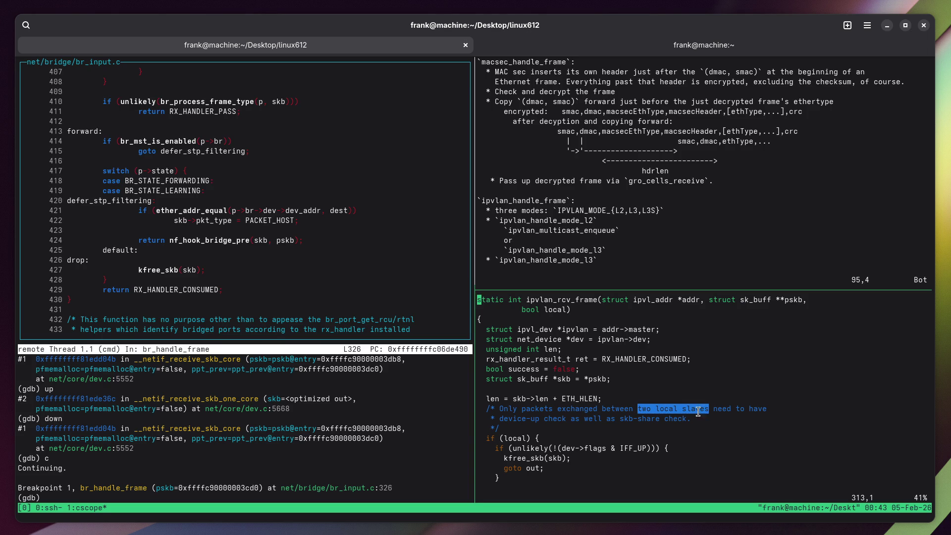
scroll(632, 366, "down", 20)
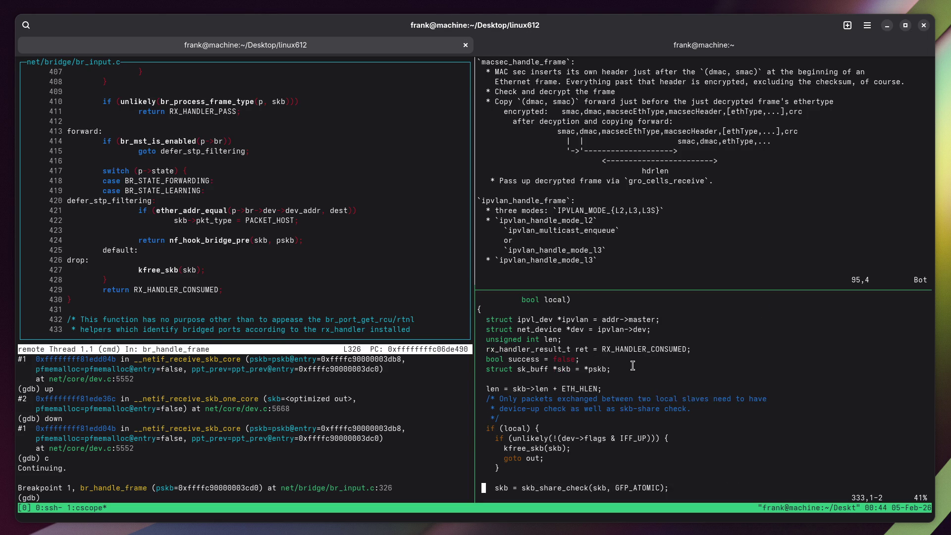
scroll(629, 366, "up", 10)
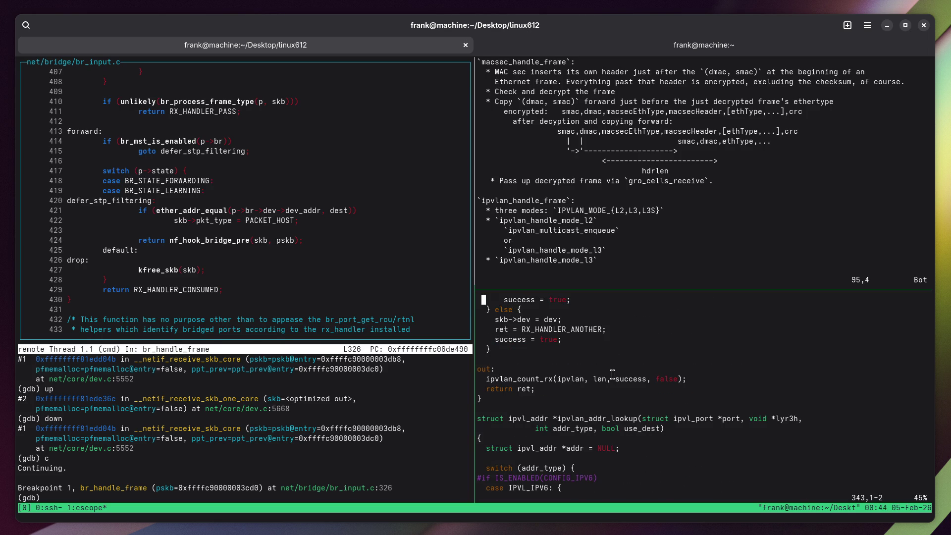
key("ctrl+b")
key("Up")
type("...")
key("Return")
key("Return")
key("Escape")
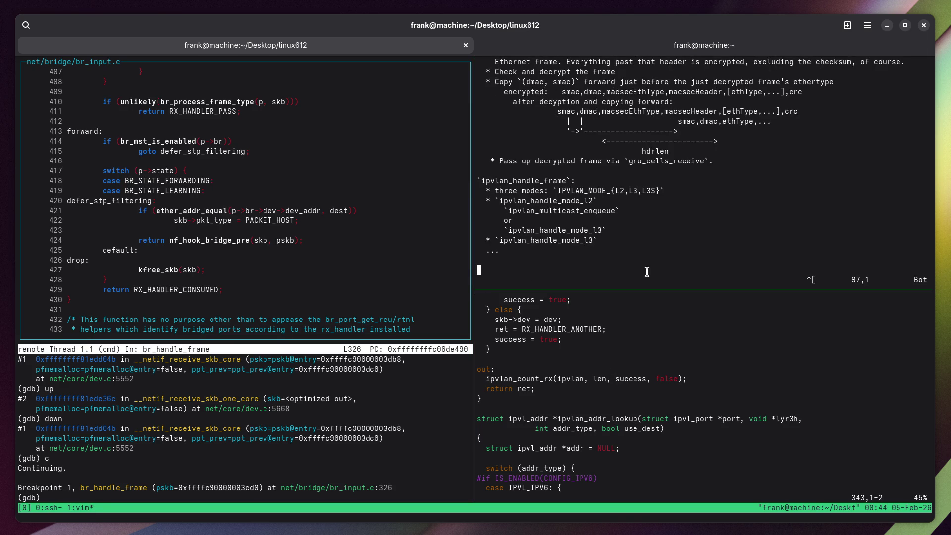
Zoom the ipvlan_core.c source, browse its address lookup code, then restore the split layout.
scroll(664, 269, "up", 10)
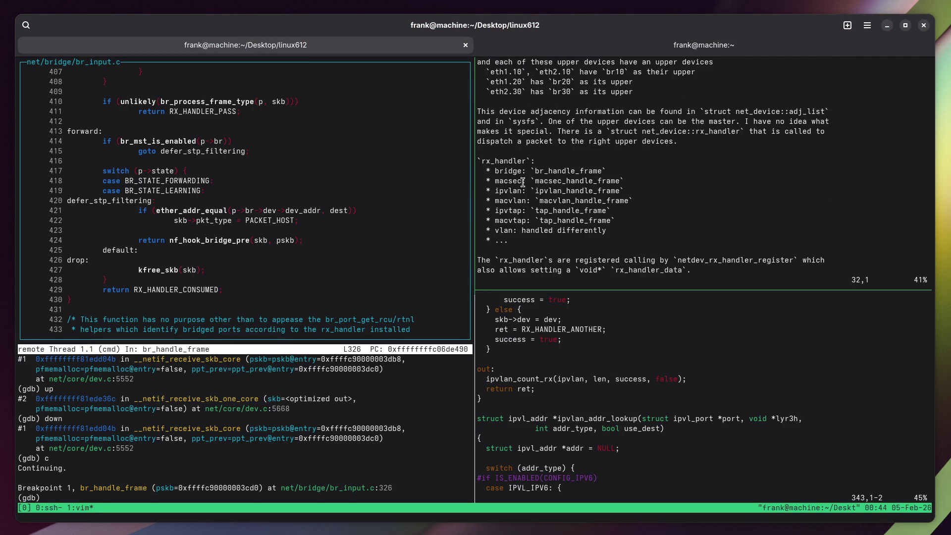
double_click(504, 191)
key("ctrl+b")
key("Down")
key("ctrl+b")
key("z")
key("j")
key("j")
key("j")
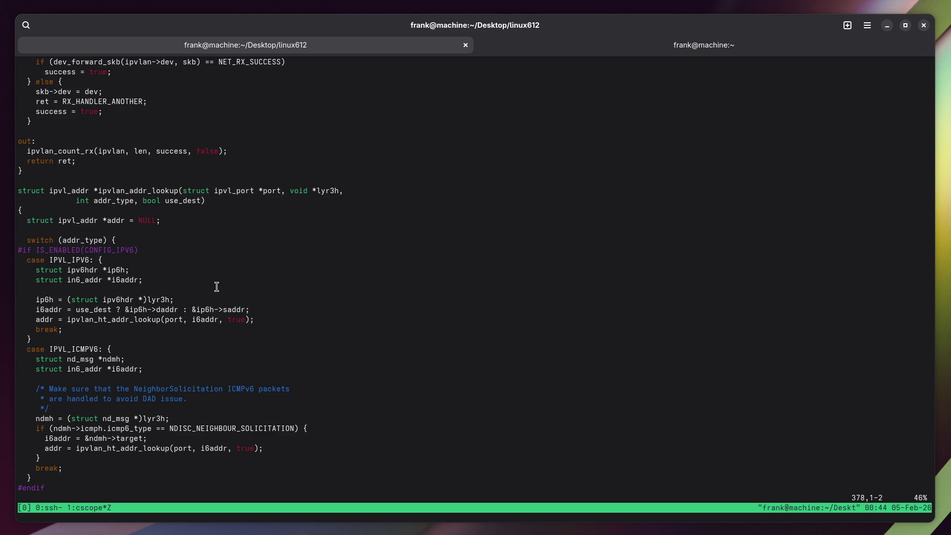
key("j")
key("j")
key("j")
key("j")
key("j")
key("j")
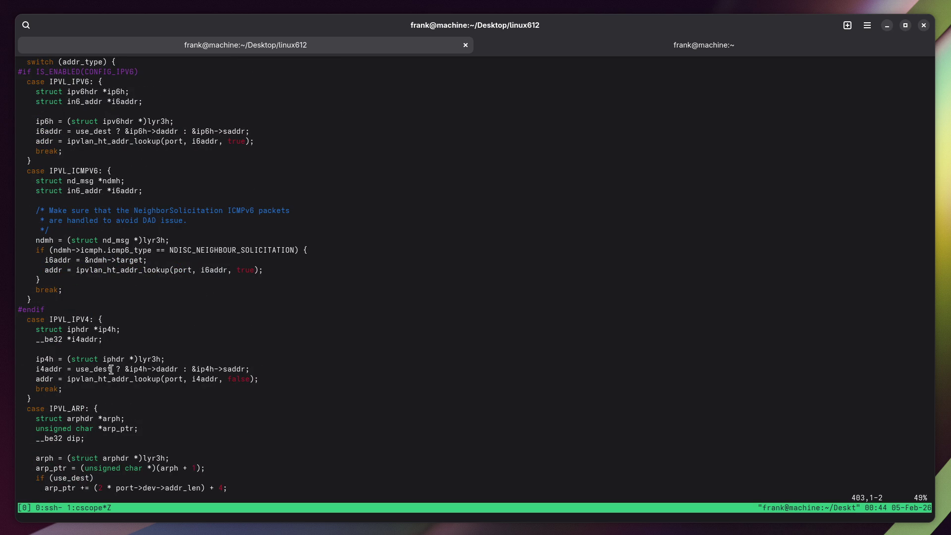
key("ctrl+o")
key("ctrl+o")
key("ctrl+o")
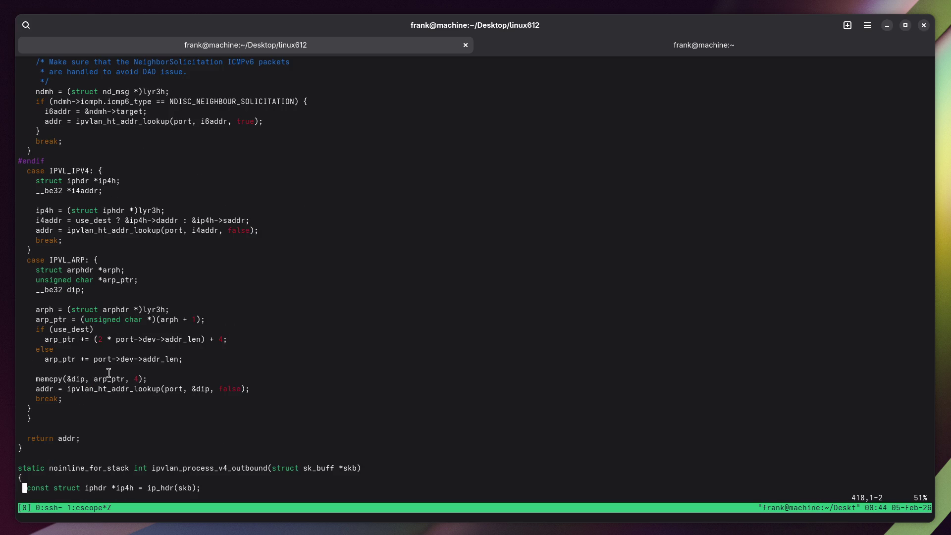
key("ctrl+o")
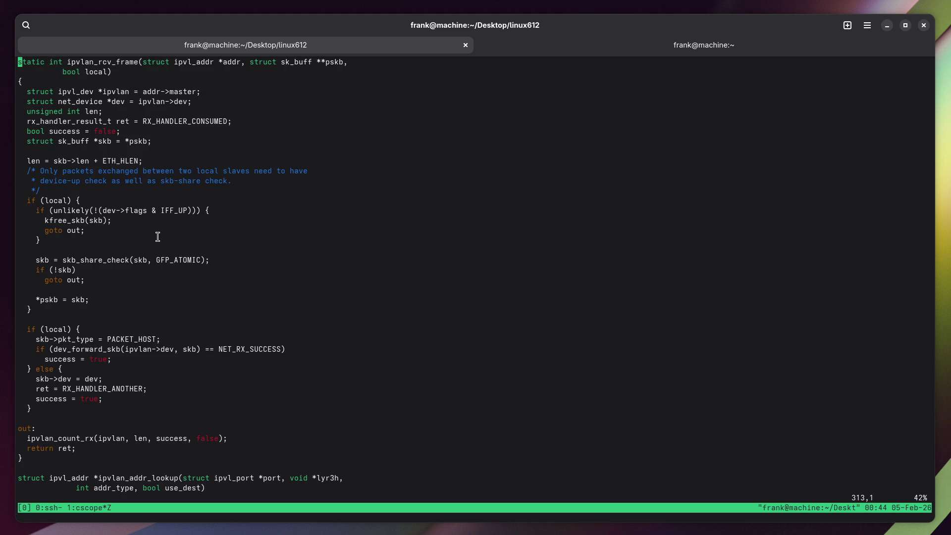
key("Escape")
key("ctrl+b")
key("z")
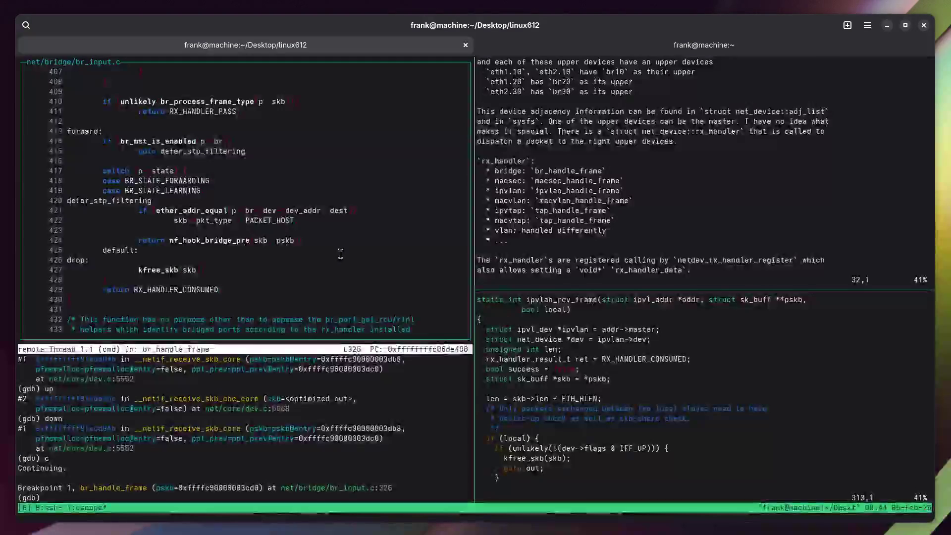
Copy ipvlan_handle_mode_l3 from the notes and search its global definition in cscope.
left_click(565, 214)
scroll(566, 214, "down", 20)
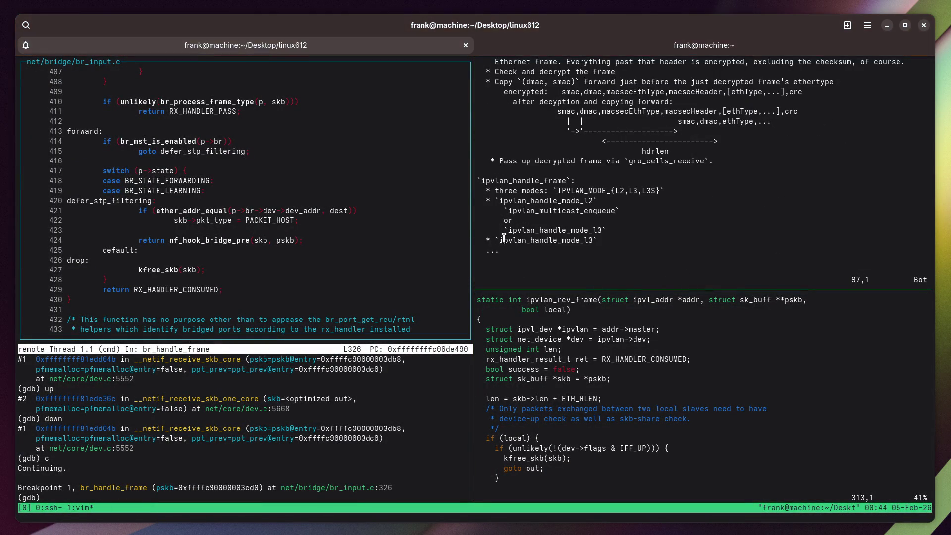
double_click(523, 240)
right_click(523, 240)
left_click(535, 250)
key("ctrl+b")
key("o")
key("ctrl+b")
key("o")
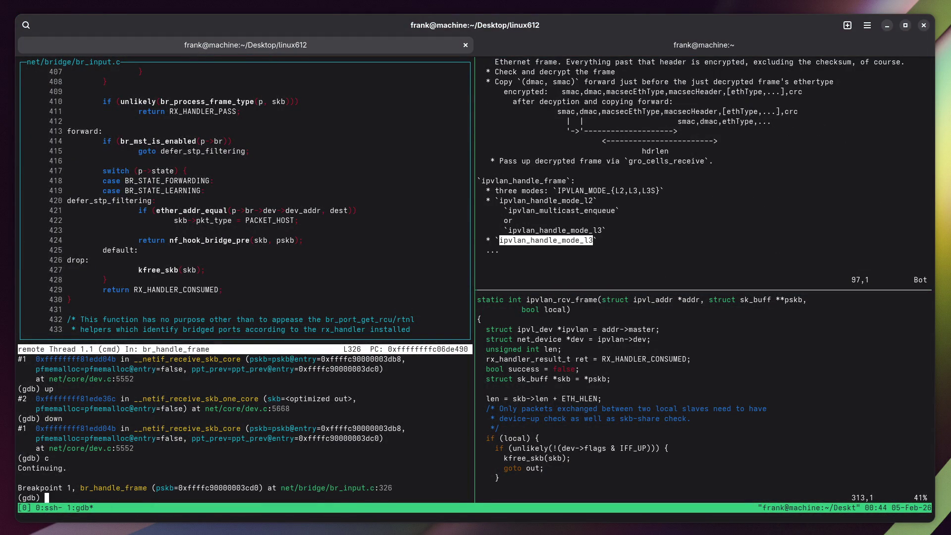
key("ctrl+b")
key("Right")
type(":q")
key("Return")
key("ctrl+shift+v")
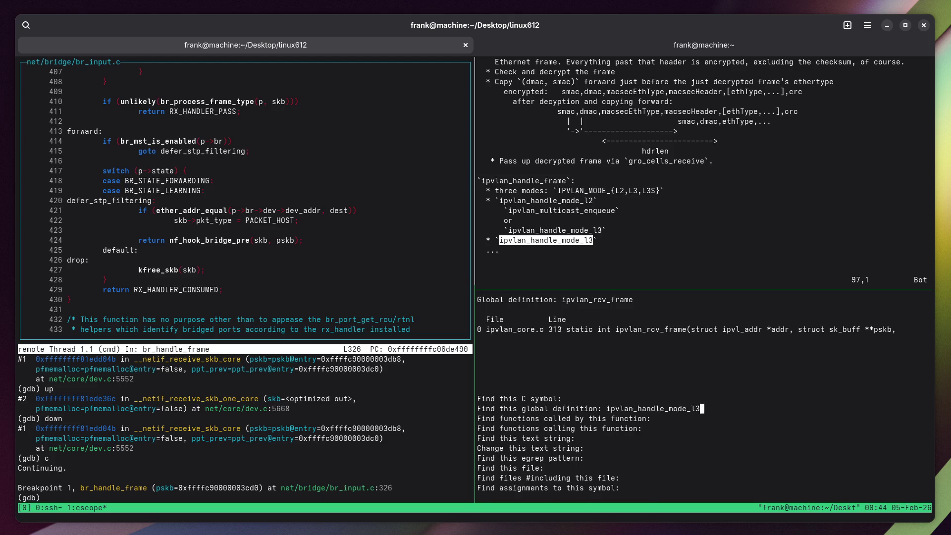
key("Return")
Copy ipvlan_rcv_frame and open its global definition at ipvlan_core.c line 313.
key("ctrl+b")
key("z")
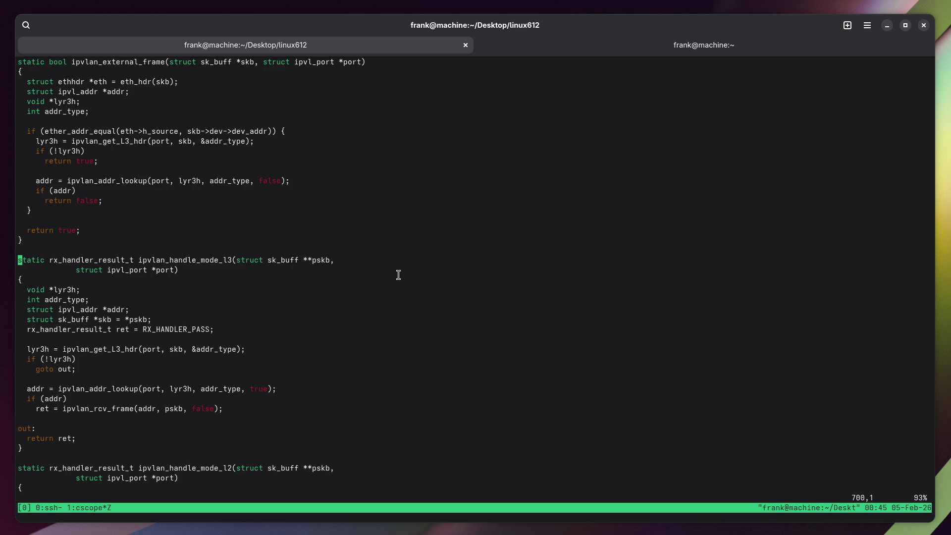
key("Escape")
key("Escape")
double_click(97, 408)
right_click(94, 409)
left_click(120, 425)
type(":q")
key("Return")
key("ctrl+shift+v")
key("Return")
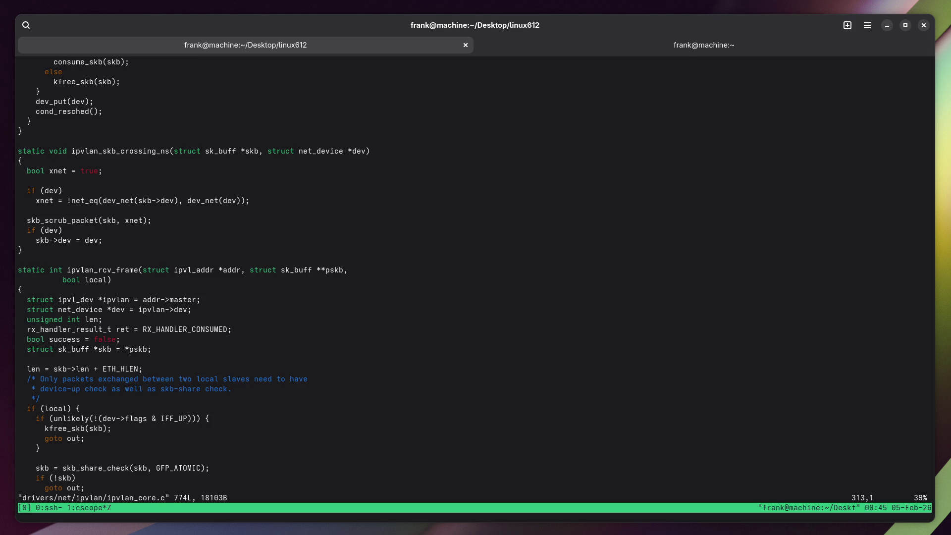
key("z")
key("t")
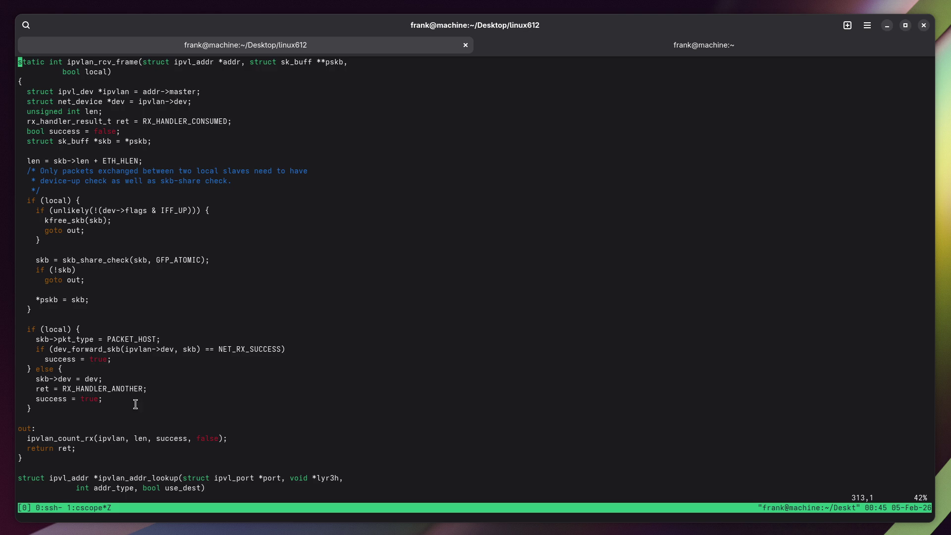
Mark dev_forward_skb and RX_HANDLER_ANOTHER in ipvlan_rcv_frame, close it, and restore the split layout.
double_click(95, 351)
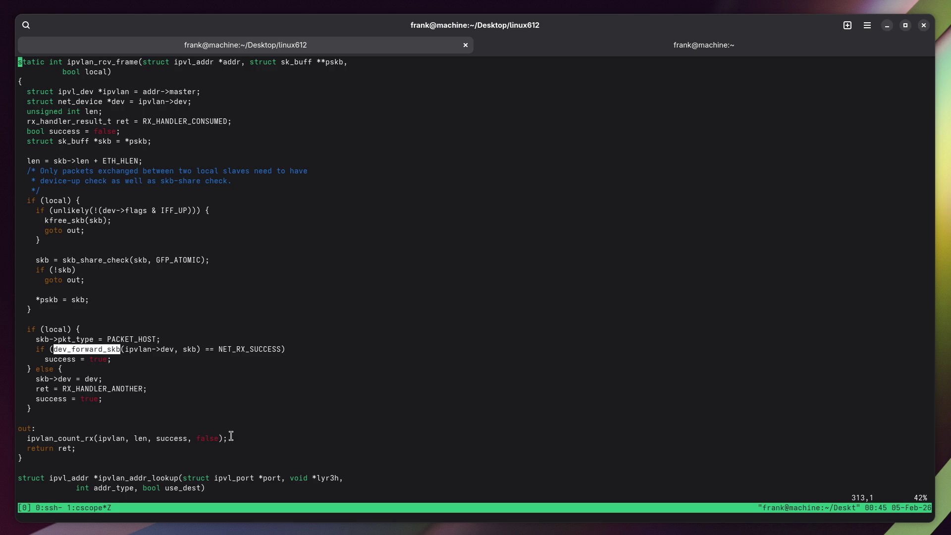
double_click(101, 388)
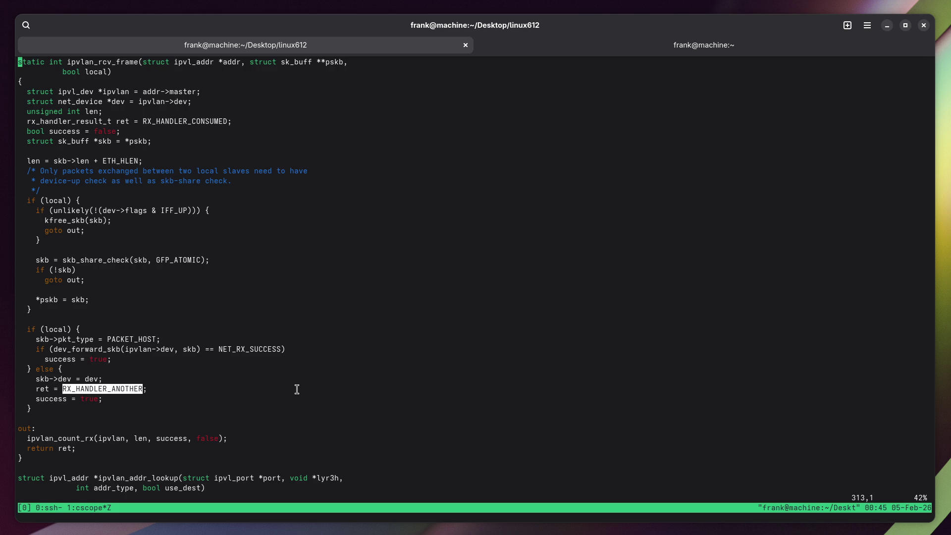
type(":q")
key("Return")
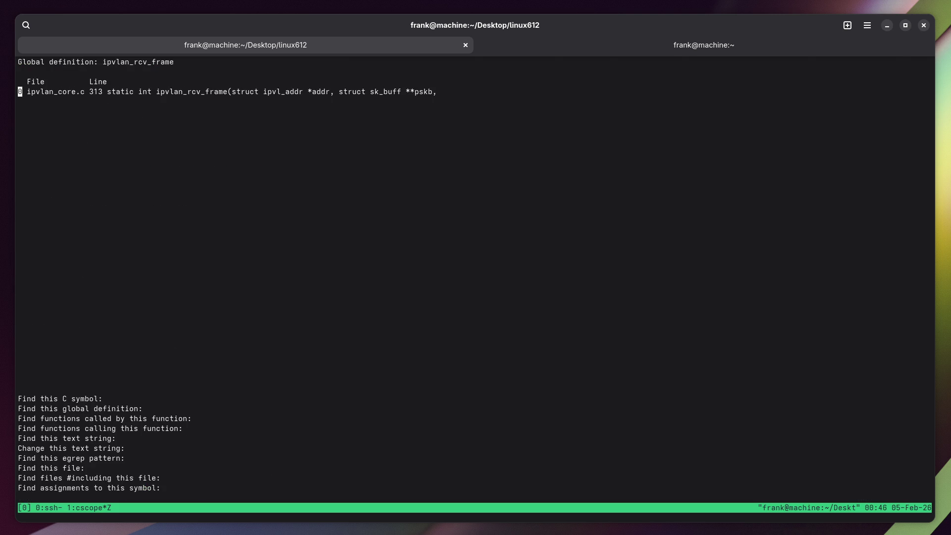
key("ctrl+b")
key("z")
key("ctrl+b")
key("Up")
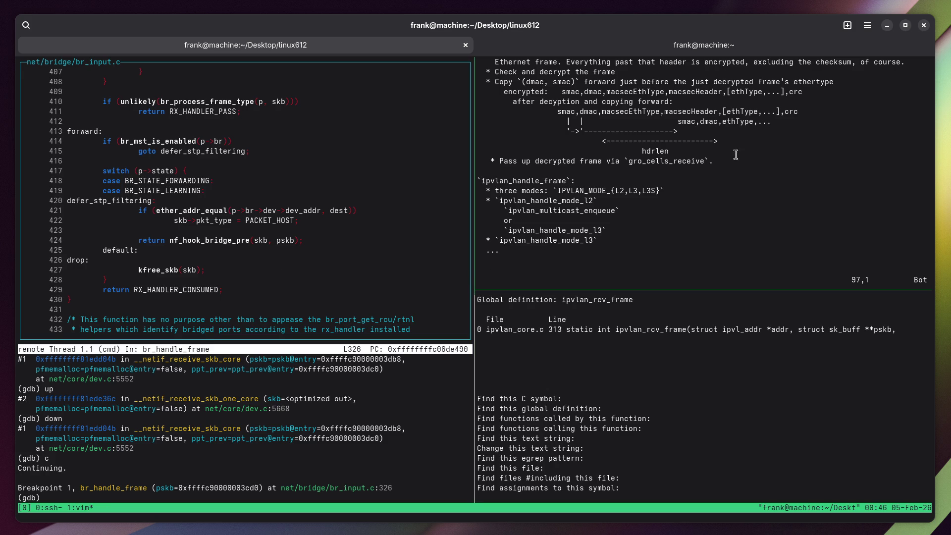
Draft a TODO line about checking each handler dynamically at the end of the notes.
scroll(665, 188, "up", 15)
scroll(664, 189, "up", 5)
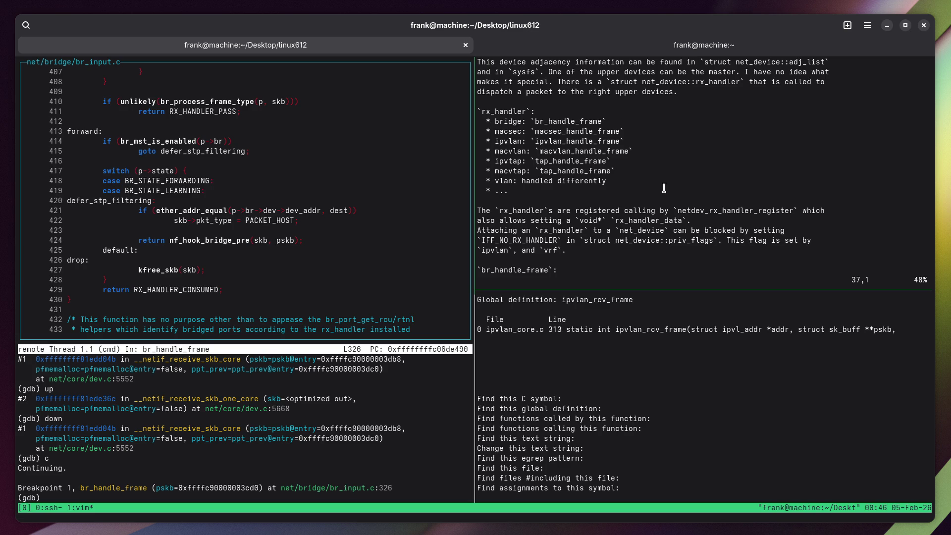
scroll(619, 182, "down", 5)
scroll(704, 170, "down", 5)
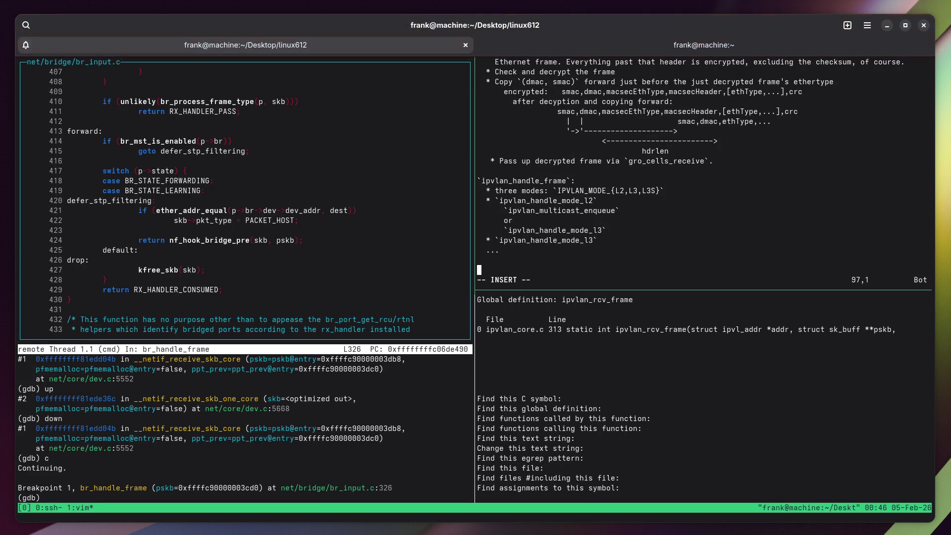
type("i")
type("Check")
key("Home")
type("TODO:")
key("Escape")
key("shift+a")
type("each handler dyna")
type("mically")
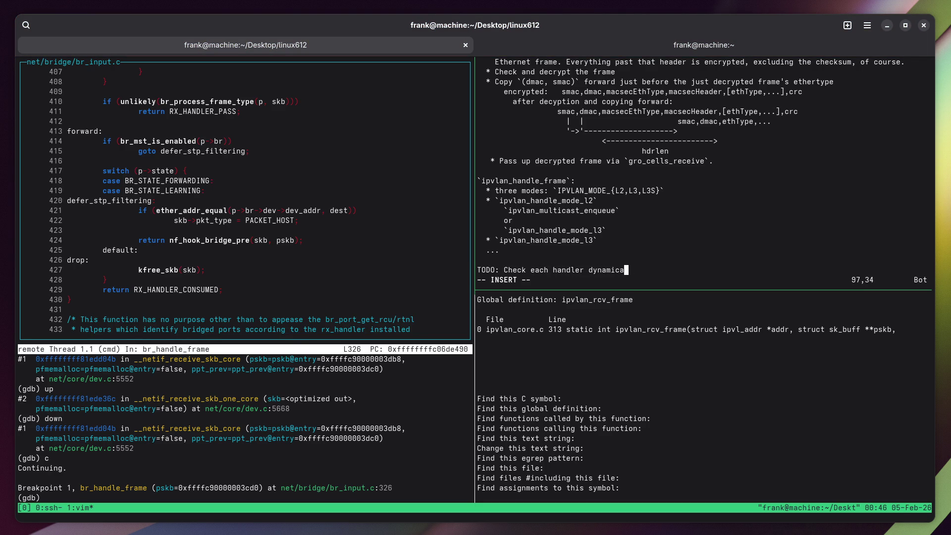
Reword it to 'TODO: Trace each handler dynamically' and save netdev_adjacency.txt.
key("Left")
key("Left")
key("Left")
key("Left")
key("Left")
key("Left")
key("BackSpace")
key("BackSpace")
key("BackSpace")
type("Trace")
key("Escape")
type(":w")
key("Return")
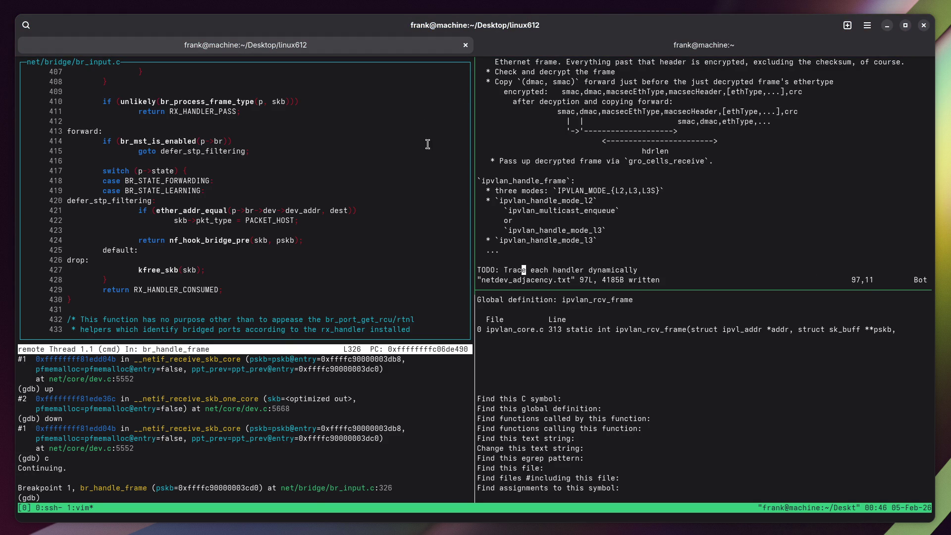
key("super")
In Firefox, play the AI data centers video, seek to about 8:25, then close its tab.
left_click(378, 471)
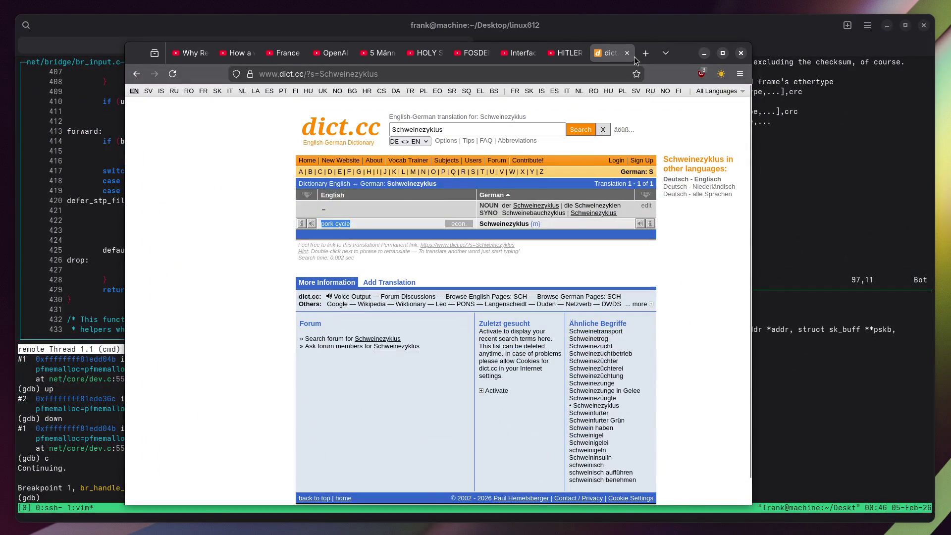
left_click(630, 58)
left_click(169, 58)
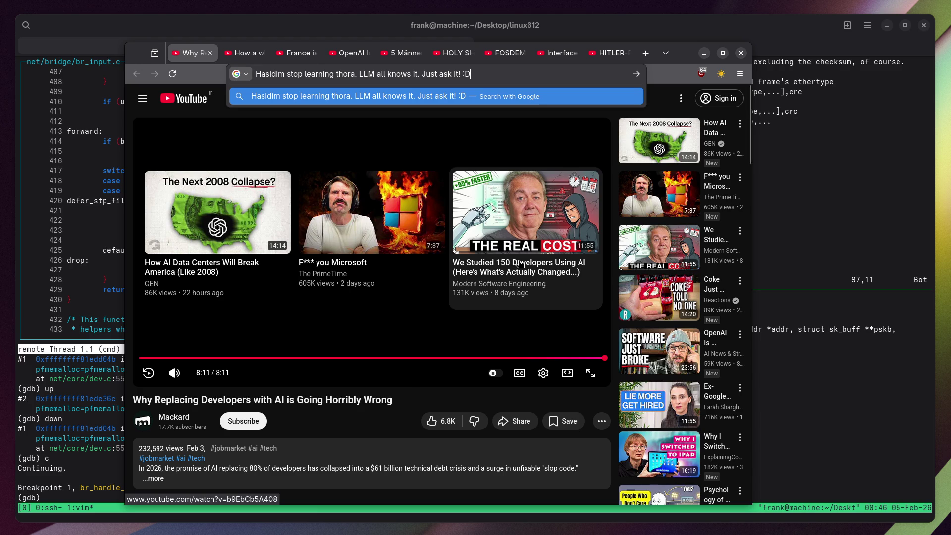
left_click(203, 226)
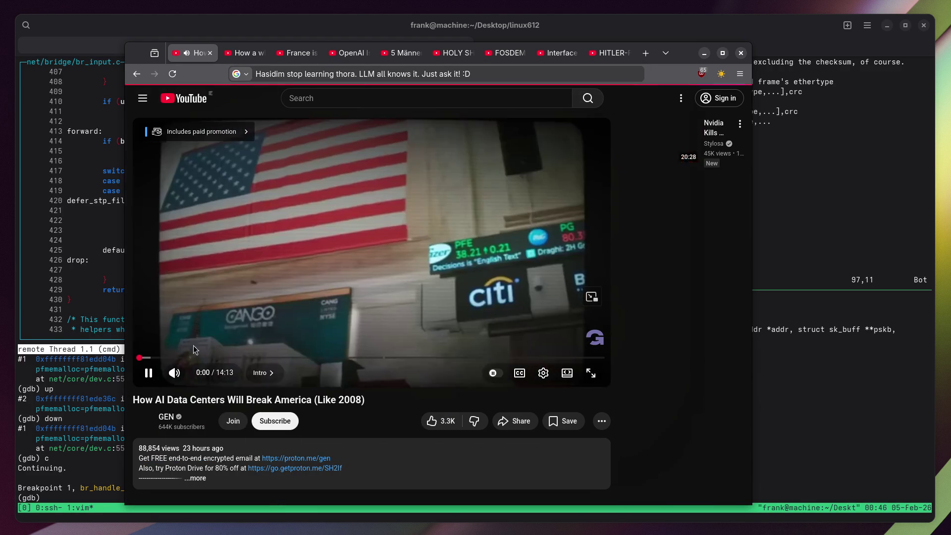
left_click(198, 357)
left_click_drag(284, 359, 416, 360)
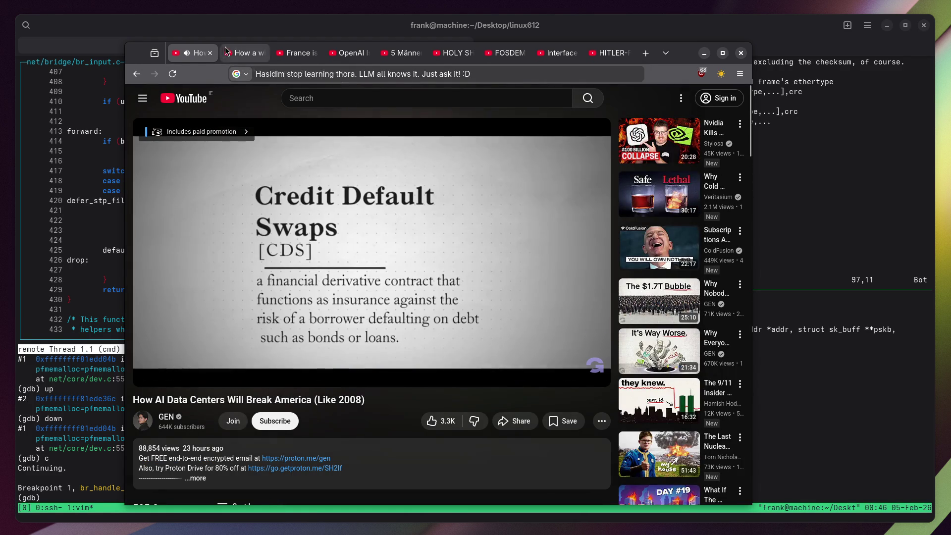
left_click(210, 53)
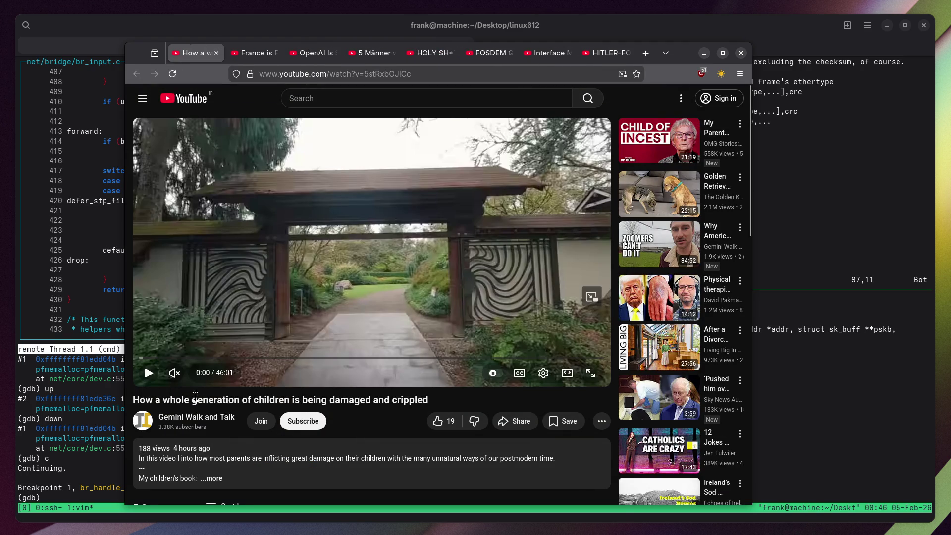
Play the next video unmuted, read its expanded description, and return to the terminal.
left_click(337, 259)
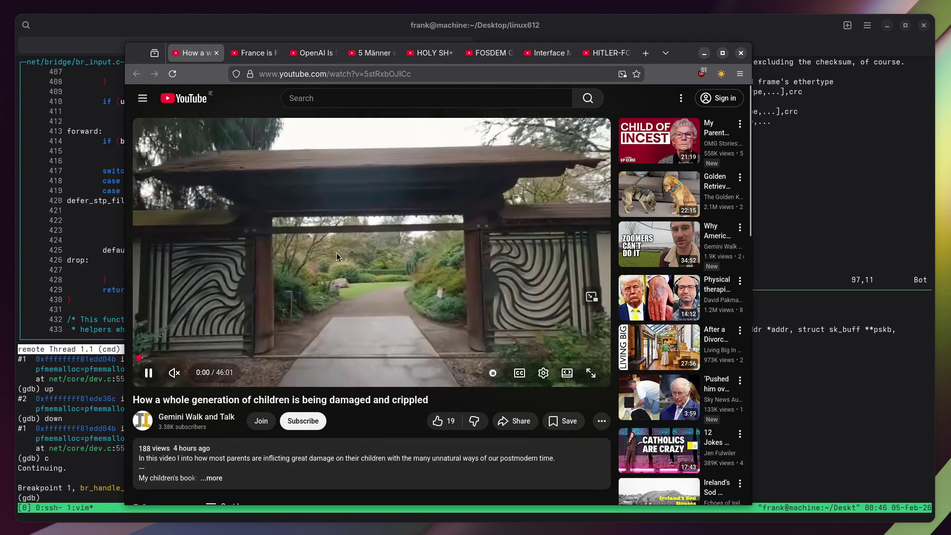
left_click(168, 375)
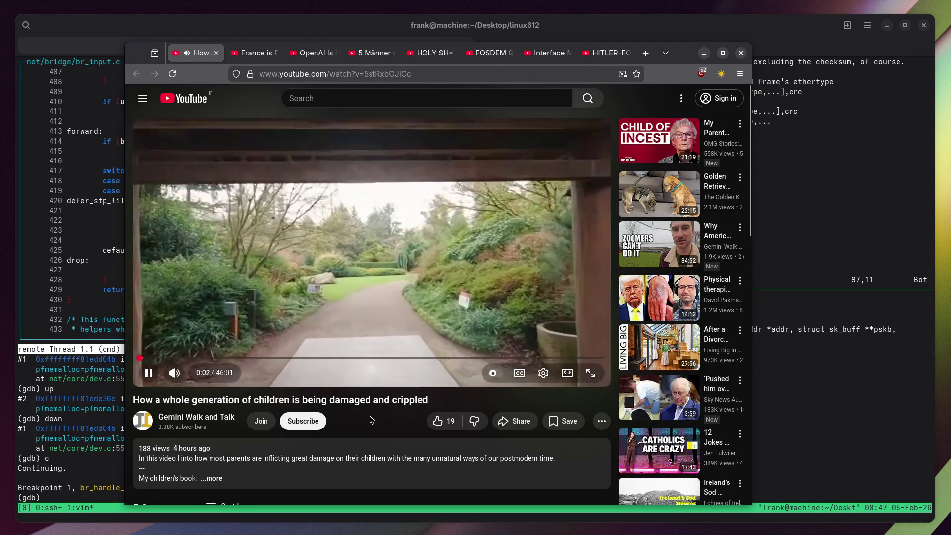
scroll(199, 423, "down", 2)
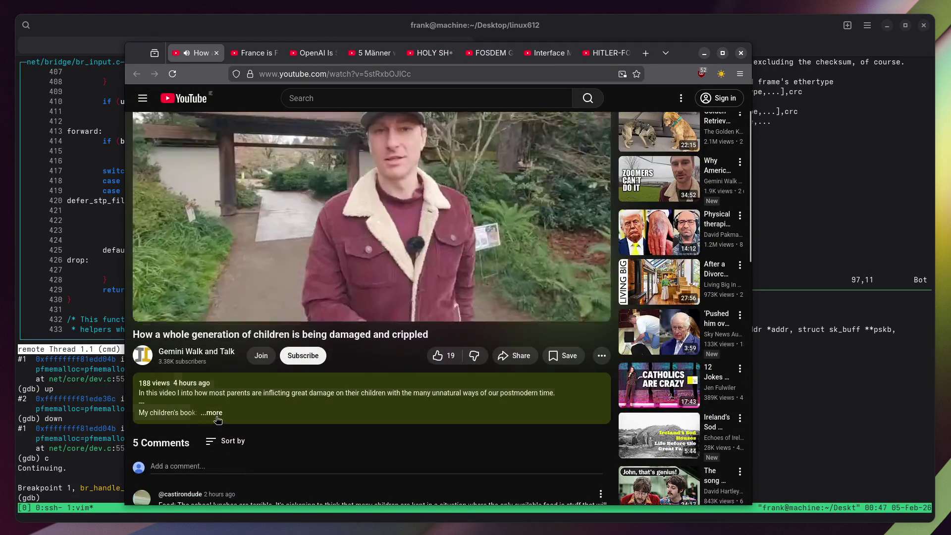
left_click(213, 414)
scroll(193, 404, "down", 4)
scroll(192, 405, "down", 4)
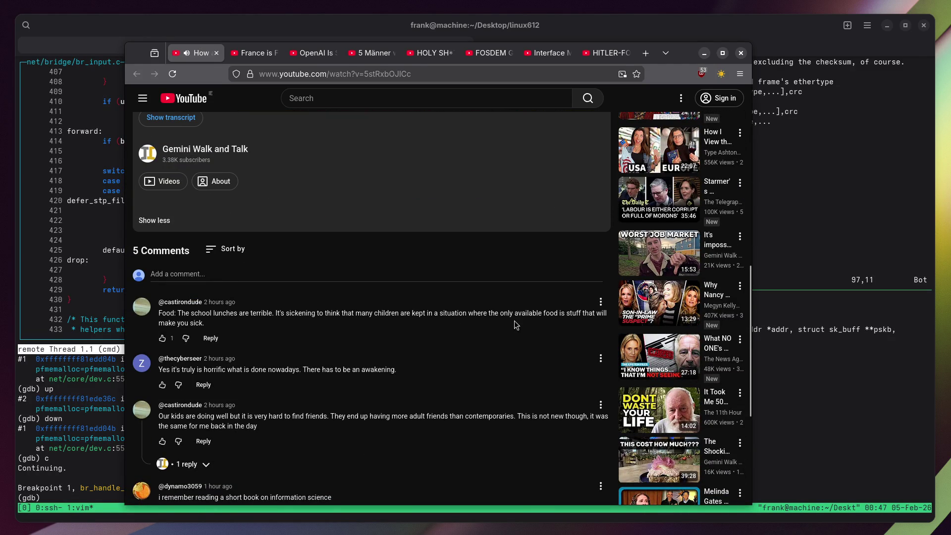
scroll(204, 317, "down", 1)
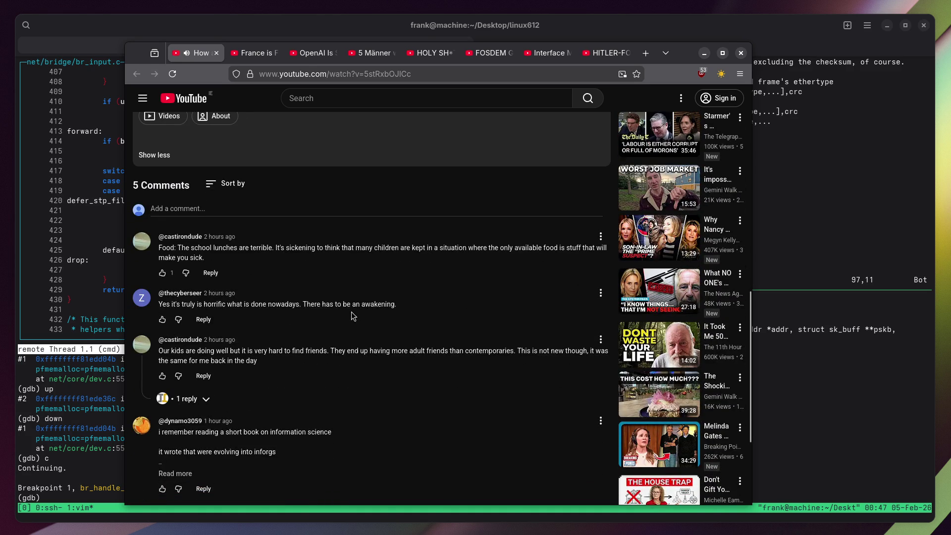
scroll(358, 312, "down", 2)
scroll(350, 296, "up", 5)
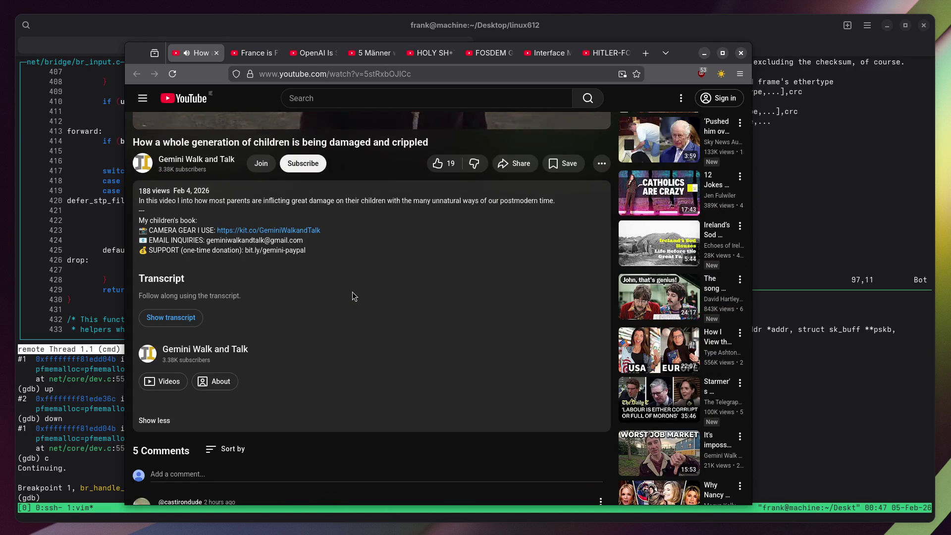
double_click(150, 190)
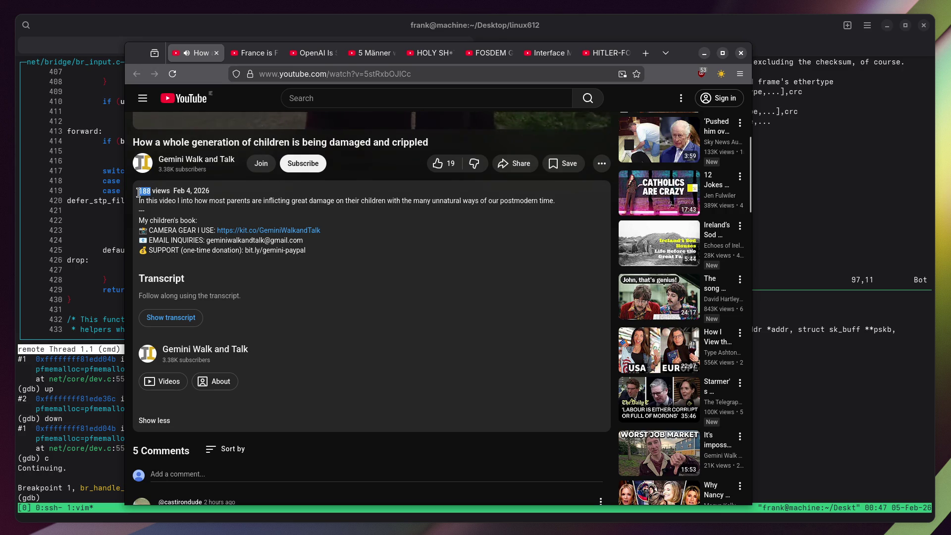
scroll(233, 288, "up", 1)
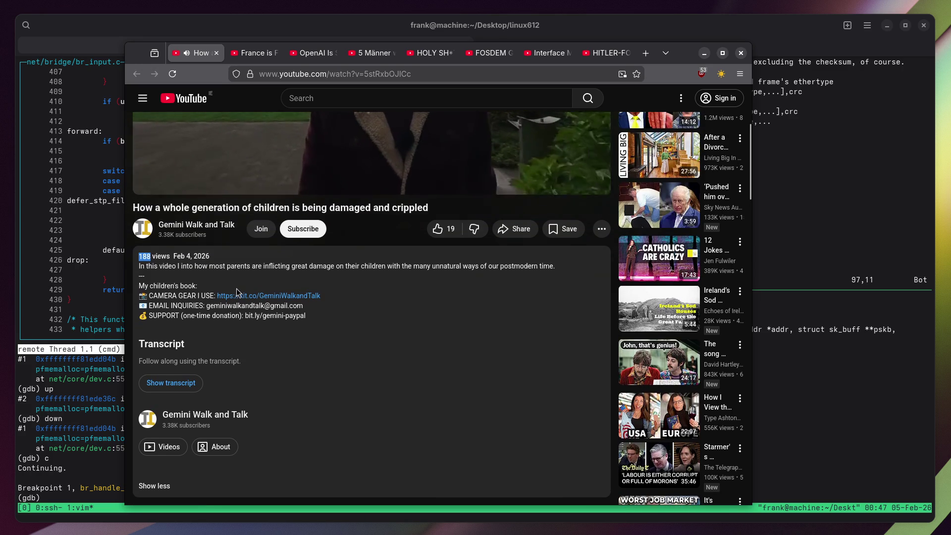
key("alt+Tab")
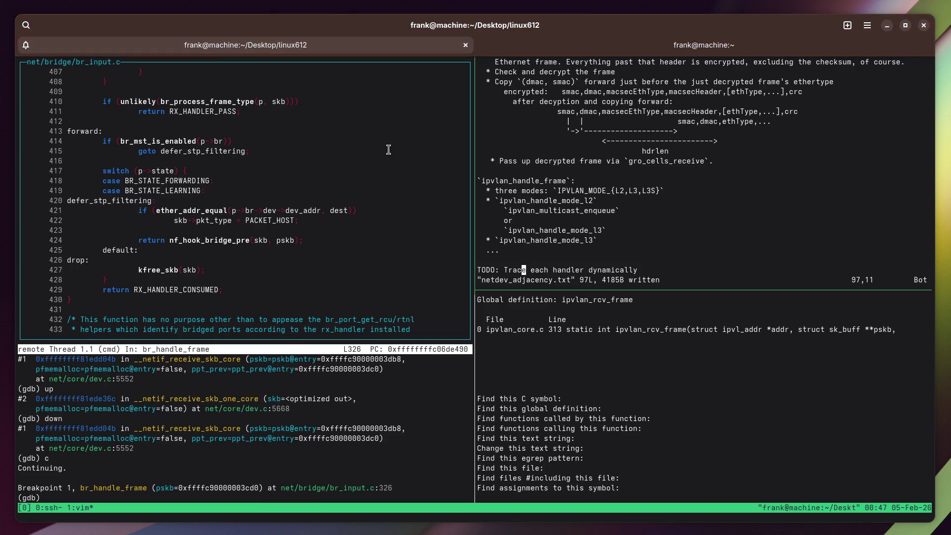
Add two blank lines below the TODO line and save the notes with :w.
key("o")
key("Return")
key("Escape")
type(":w")
key("Return")
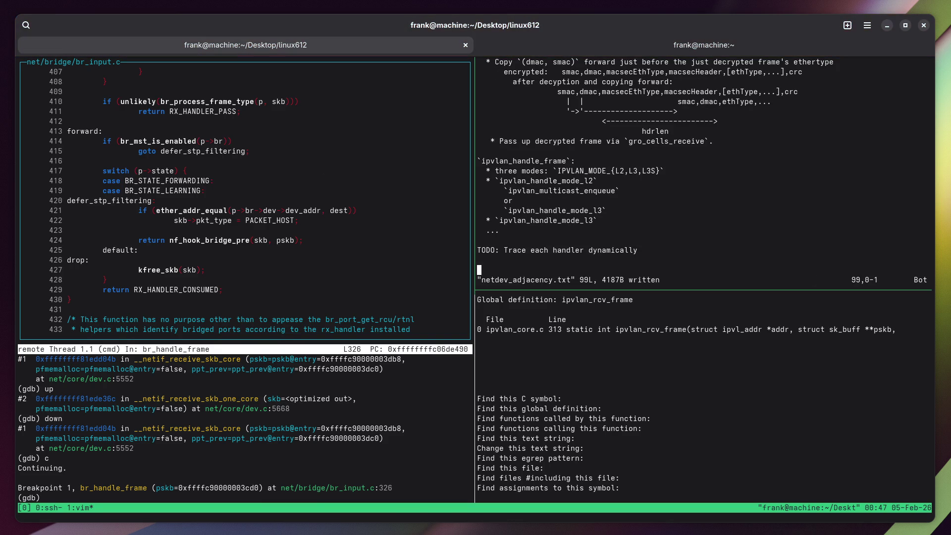
Scroll through the gdb pane's source, then return focus to the notes pane.
left_click(375, 143)
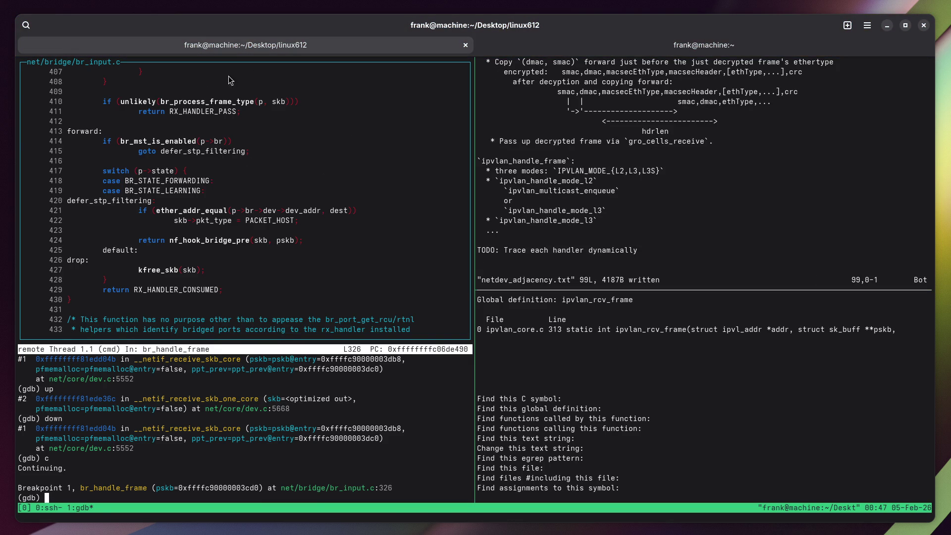
scroll(306, 231, "up", 2)
scroll(306, 232, "up", 7)
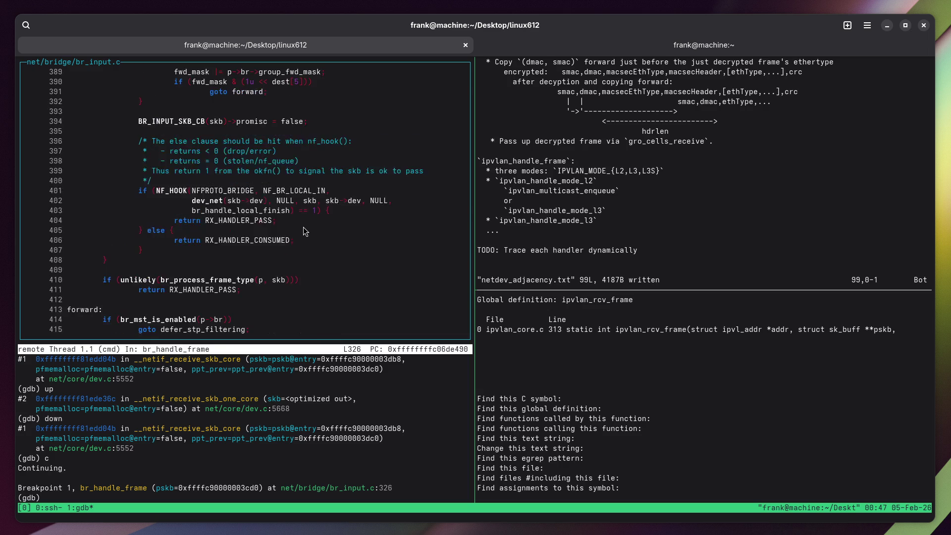
scroll(292, 236, "down", 6)
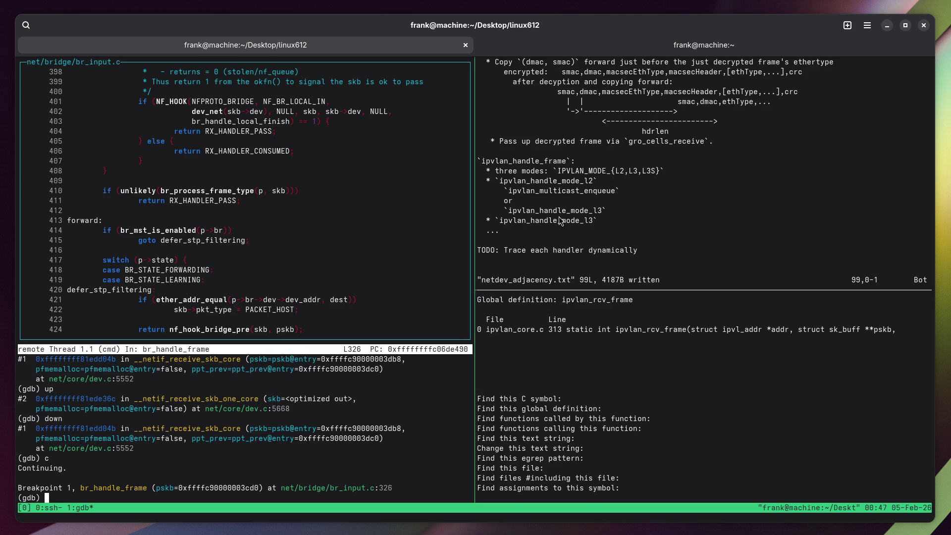
left_click(543, 270)
key("ctrl+b")
In the zoomed notes, begin a 'GDB commands to dump the device…' line below the TODO.
key("z")
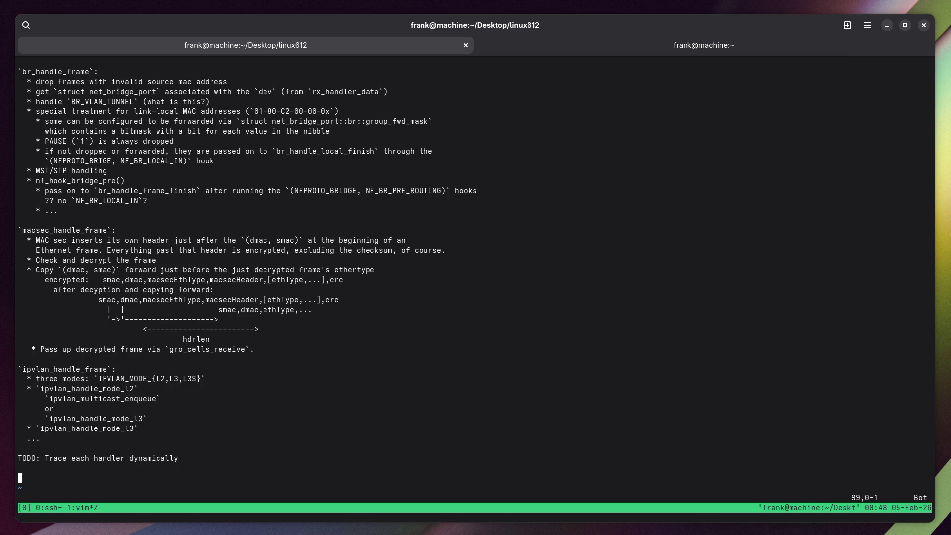
scroll(584, 159, "up", 15)
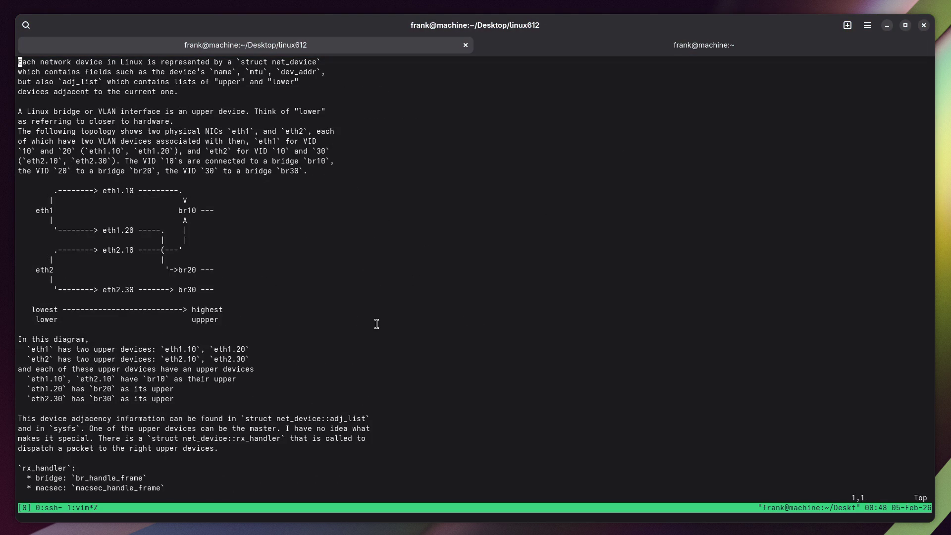
key("braceright")
key("braceright")
key("braceright")
key("j")
key("j")
key("j")
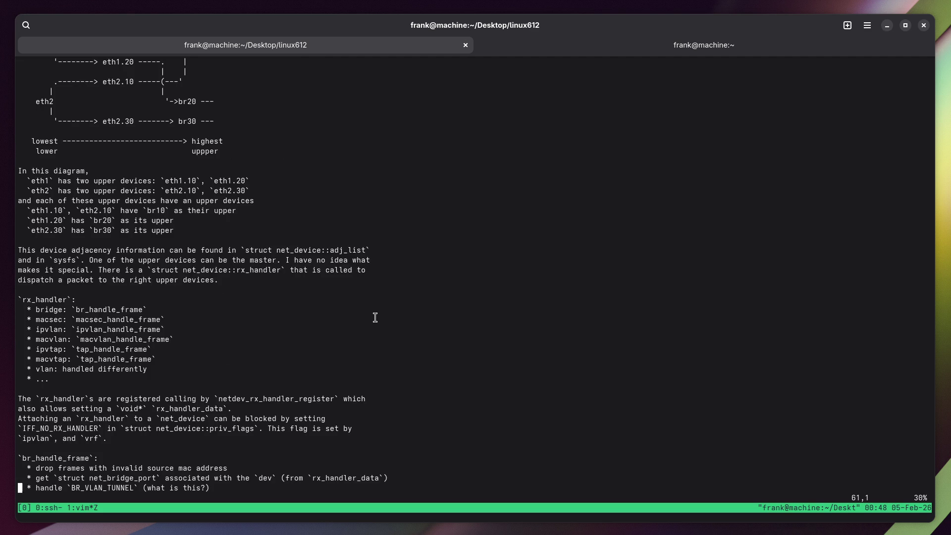
key("j")
key("j")
key("j")
key("j")
key("j")
key("j")
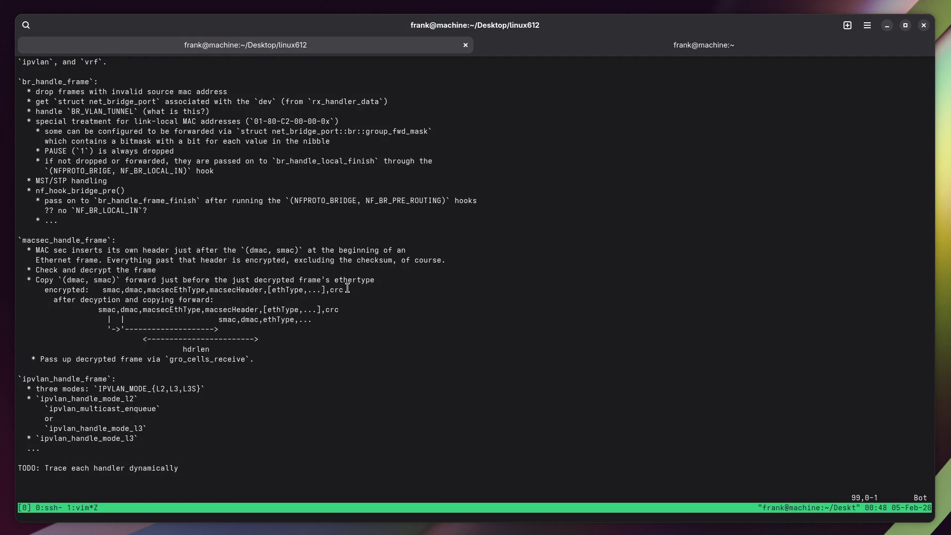
type("i")
type("GDB command")
type("s to ")
type("dump tjhe devic")
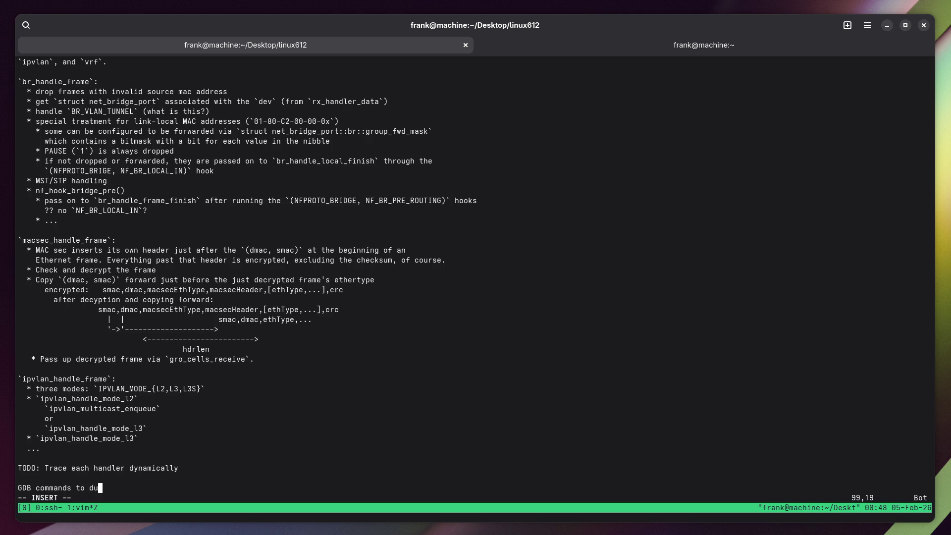
key("BackSpace")
key("BackSpace")
key("BackSpace")
type("he devi")
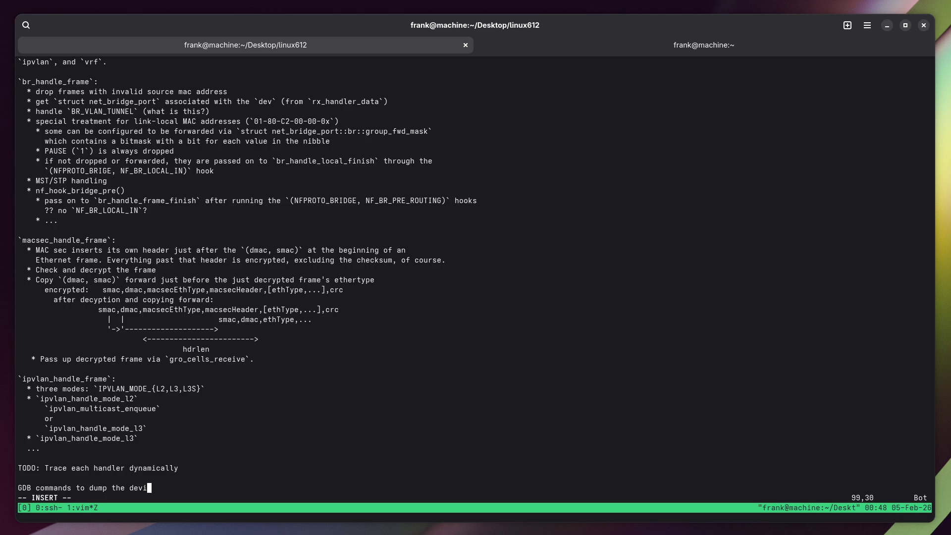